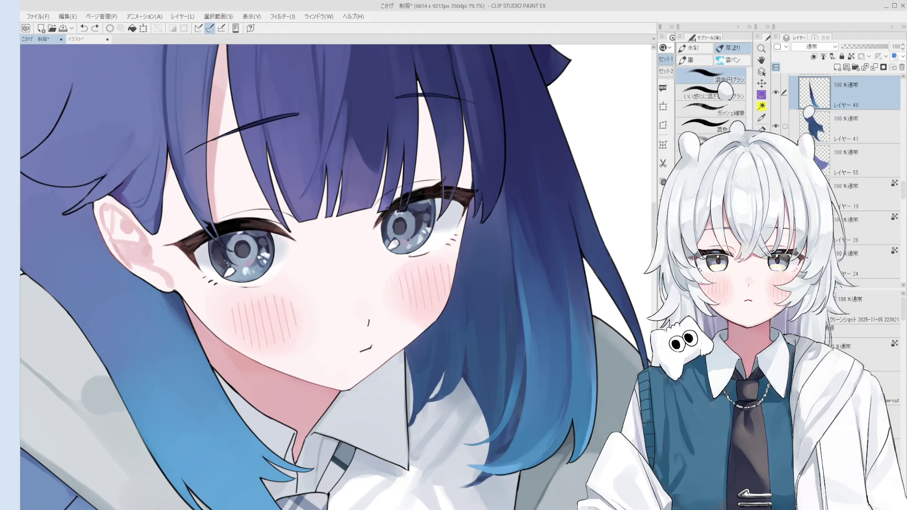
Tilt the canvas view around the face, reset it upright and take the Eraser
scroll(421, 318, "up", 3)
left_click_drag(421, 318, 382, 318)
scroll(422, 356, "up", 1)
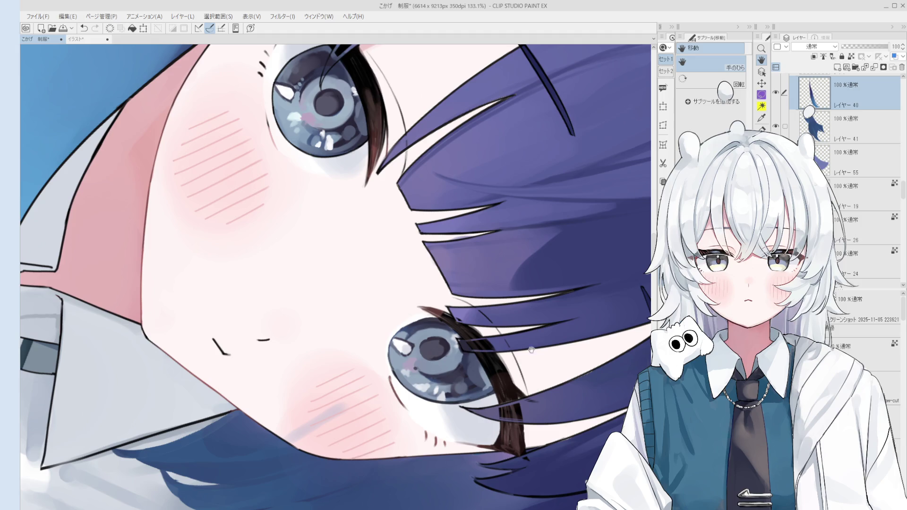
mouse_move(493, 413)
left_mouse_down()
mouse_move(498, 326)
mouse_move(480, 335)
mouse_move(481, 326)
left_mouse_up()
key("o")
key("e")
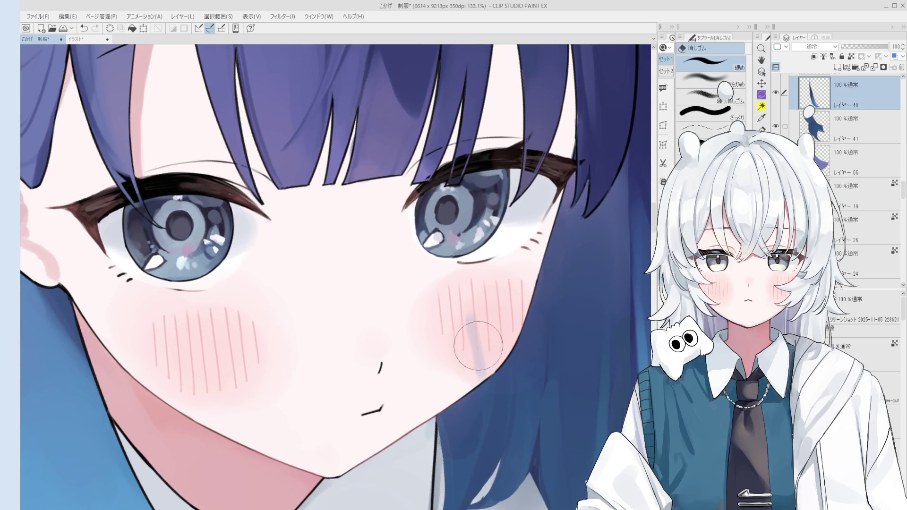
Select Layer 15 from its artwork and erase the stray blue mark on the blush
scroll(479, 346, "down", 3)
left_click_drag(479, 347, 449, 382)
key("o")
left_click(449, 382)
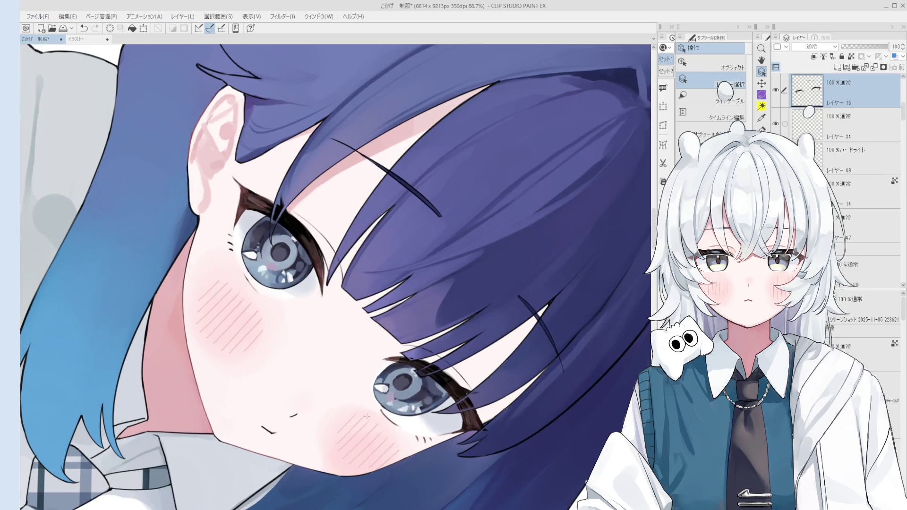
scroll(387, 397, "up", 5)
key("e")
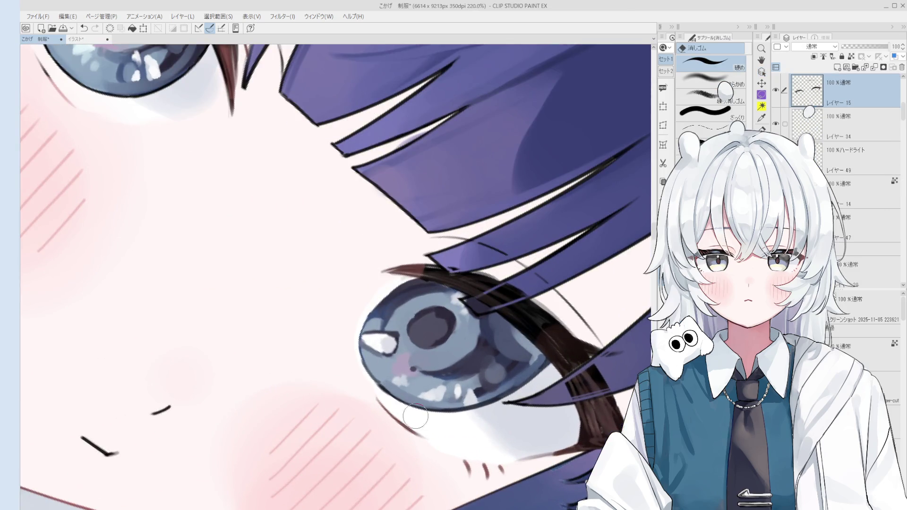
Pan and rotate the view to recentre the eye, ready for inking
key("space")
left_click_drag(410, 419, 411, 427)
key("o")
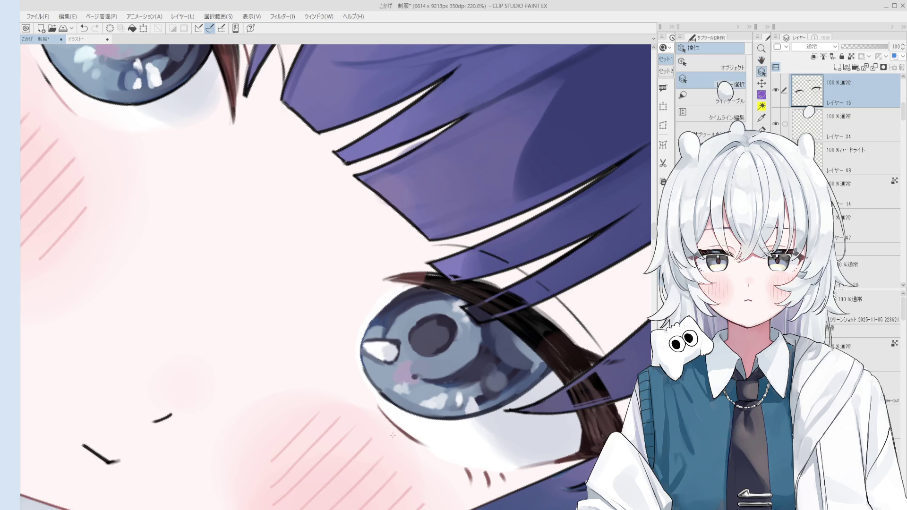
key("space")
mouse_move(410, 426)
left_mouse_down()
mouse_move(430, 434)
mouse_move(425, 428)
left_mouse_up()
key("minus")
key("asciicircum")
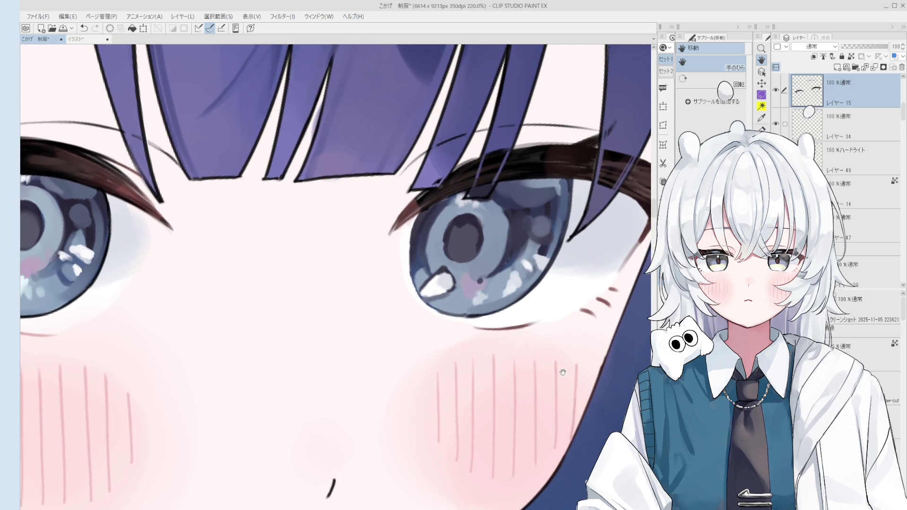
key("minus")
scroll(607, 305, "up", 3)
key("p")
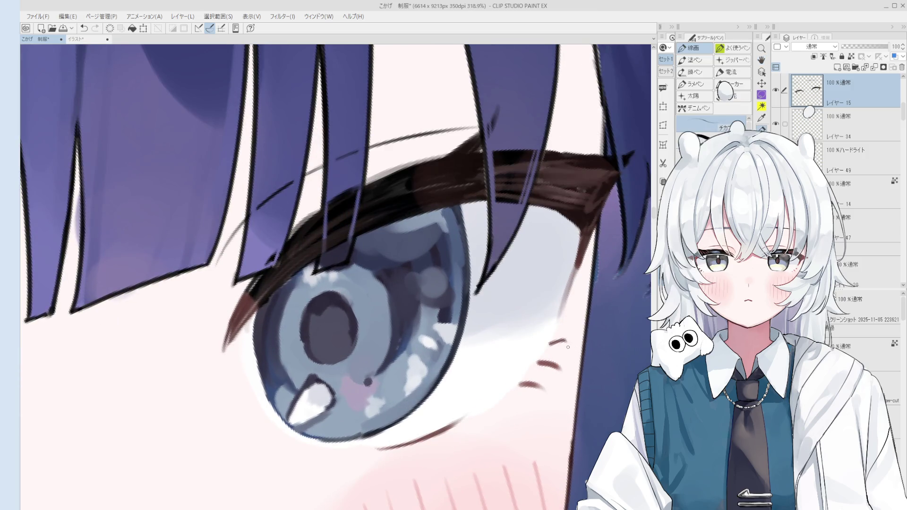
Pan the view down and back up to frame the eye's lower-left corner
scroll(557, 345, "down", 1)
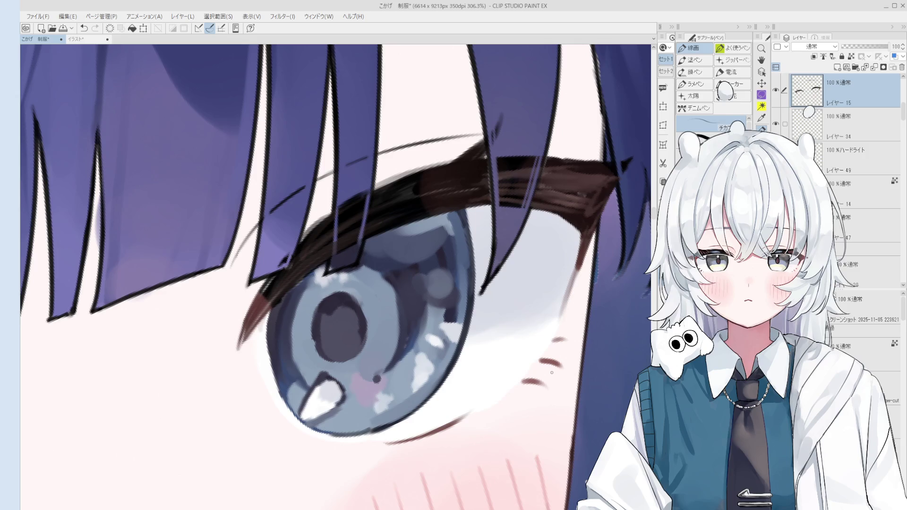
key("h")
left_click_drag(538, 377, 552, 406)
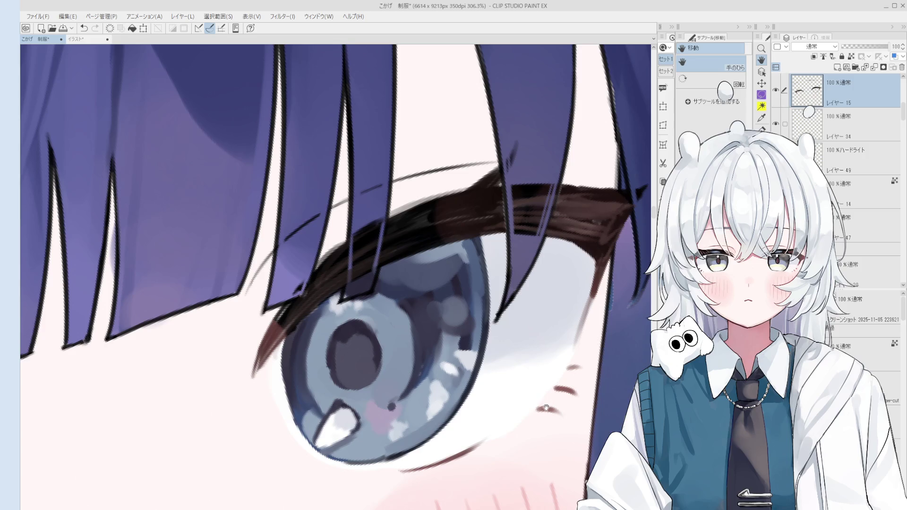
left_click_drag(548, 403, 551, 376)
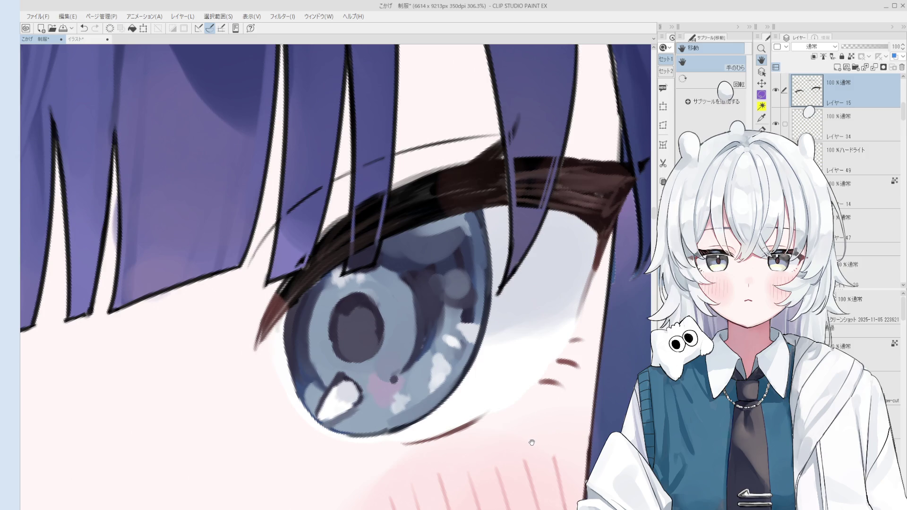
Touch up the lower-left eye outline, alternating the 線画 pen and the Eraser
scroll(532, 442, "up", 1)
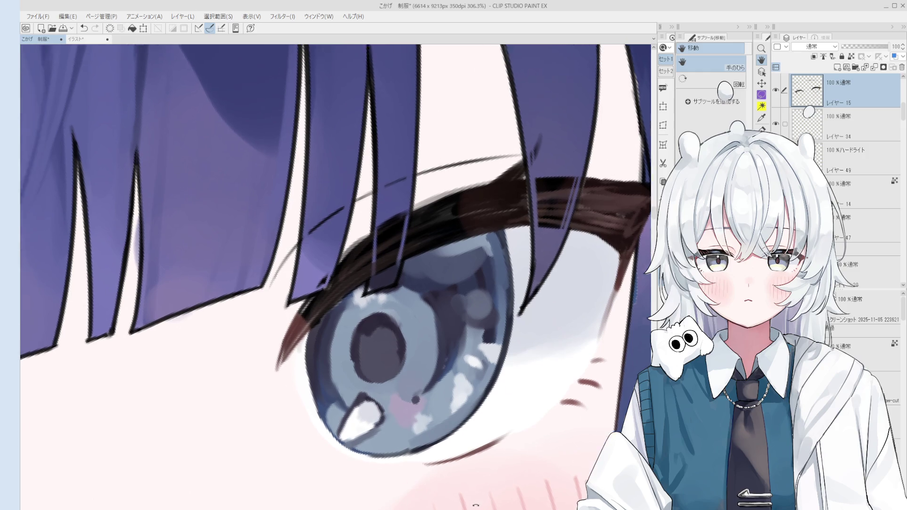
key("e")
scroll(387, 419, "up", 3)
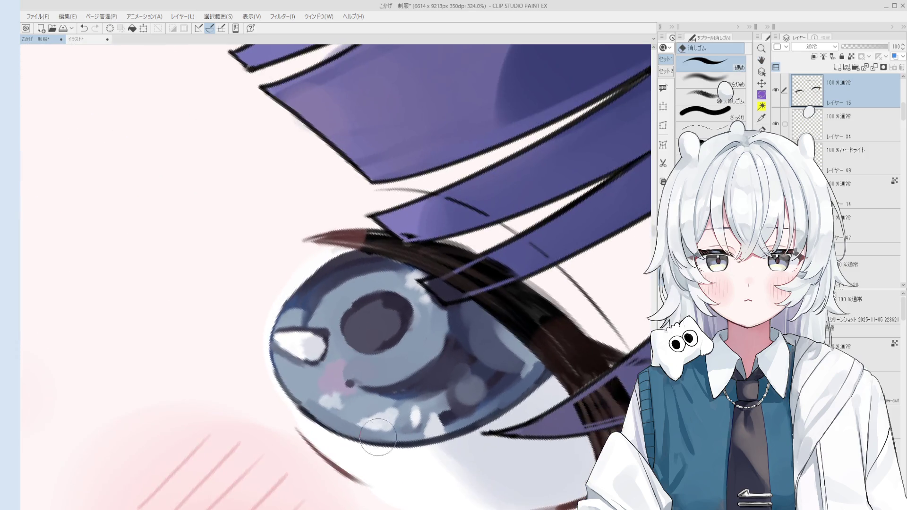
key("p")
scroll(308, 447, "up", 1)
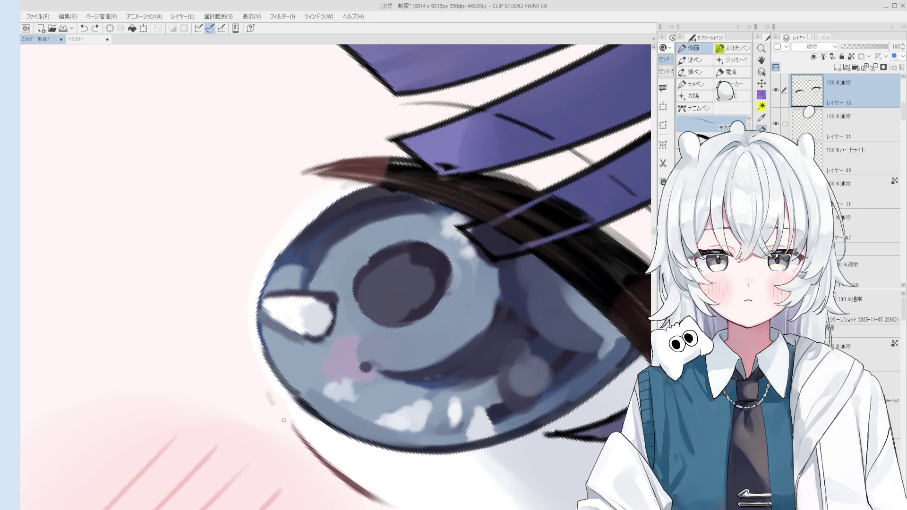
scroll(309, 440, "down", 1)
key("e")
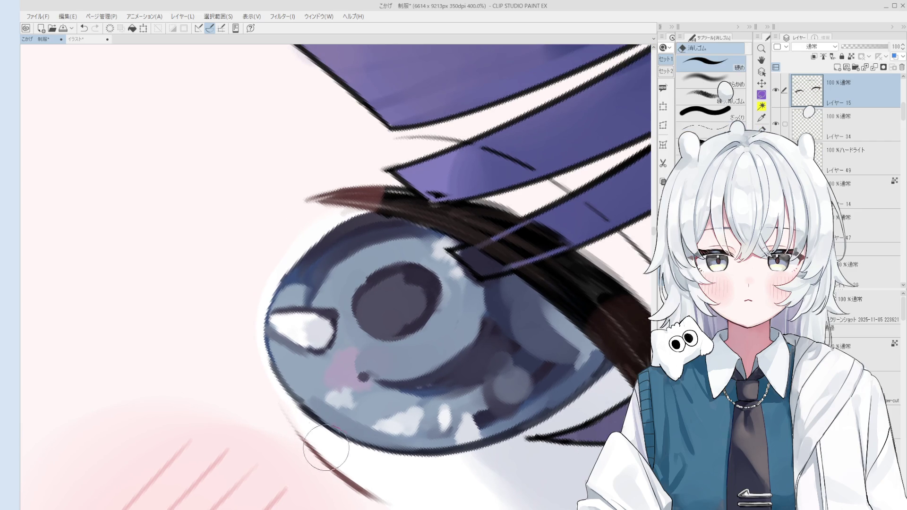
key("p")
scroll(291, 422, "down", 6)
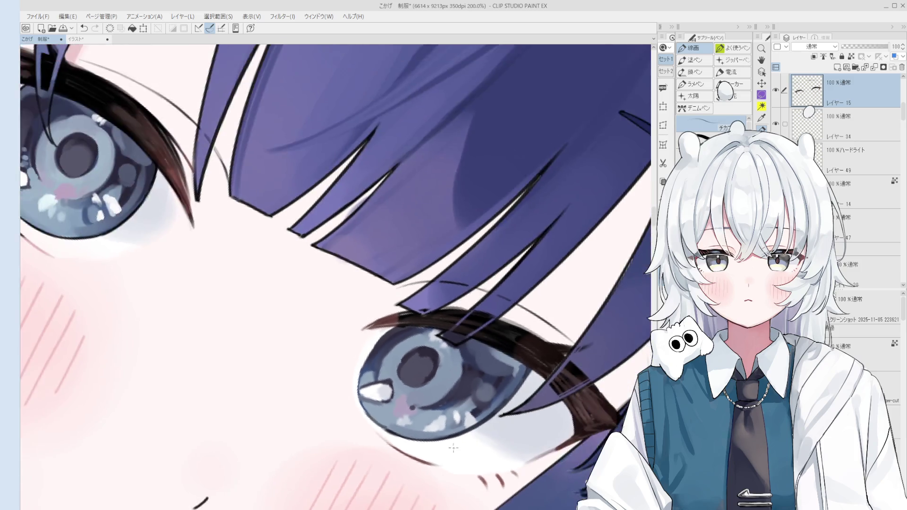
Pick the eye's layer with Layer Select and rotate the view to tilt the eye
key("h")
scroll(543, 407, "up", 5)
key("e")
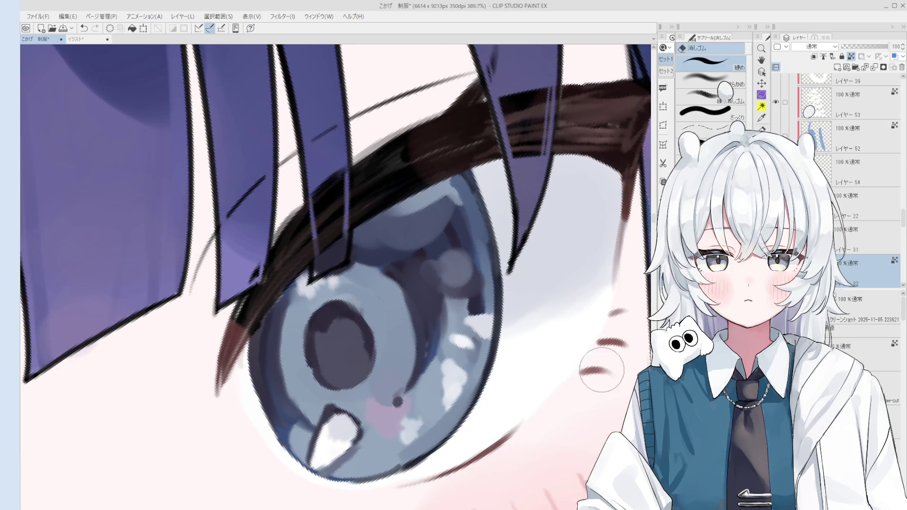
key("o")
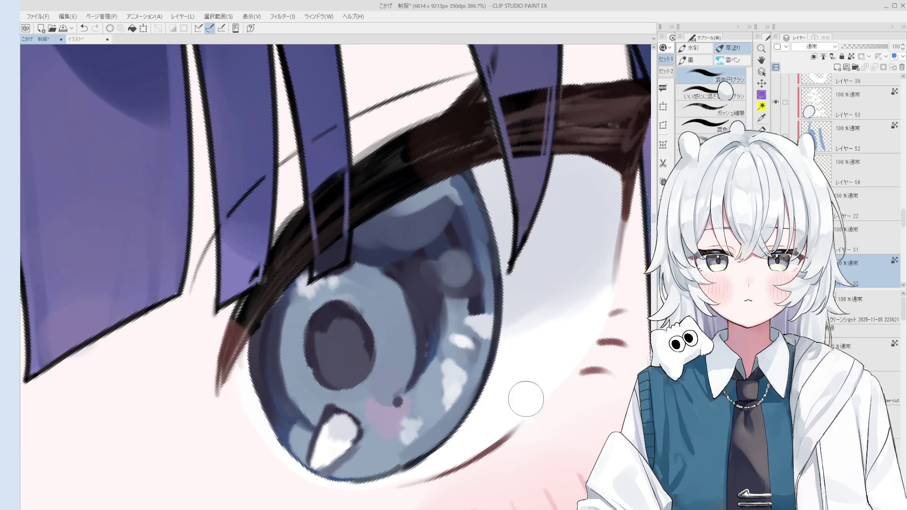
key("ctrl")
mouse_move(534, 380)
left_mouse_down()
mouse_move(558, 360)
mouse_move(573, 385)
mouse_move(443, 479)
mouse_move(378, 385)
left_mouse_up()
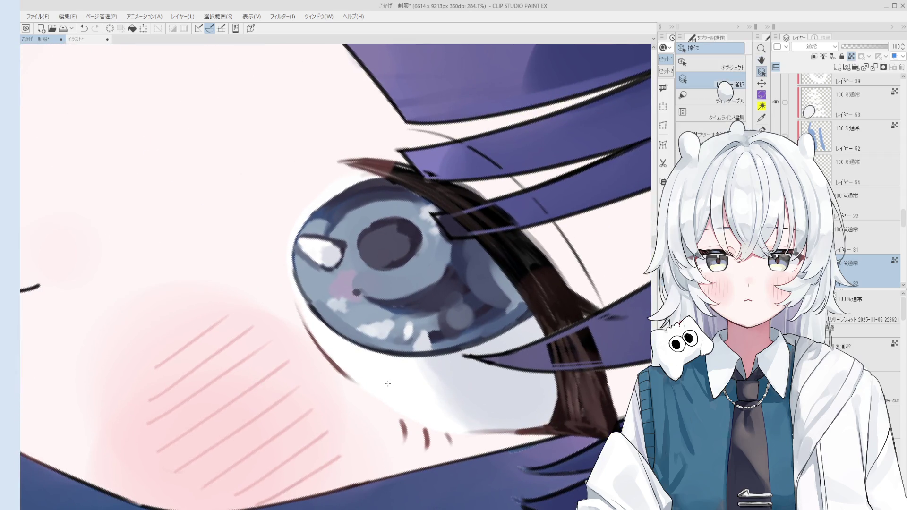
scroll(389, 393, "up", 2)
scroll(388, 393, "down", 3)
Refine the white along the lower eye outline, alternating the Brush and the Eraser
key("e")
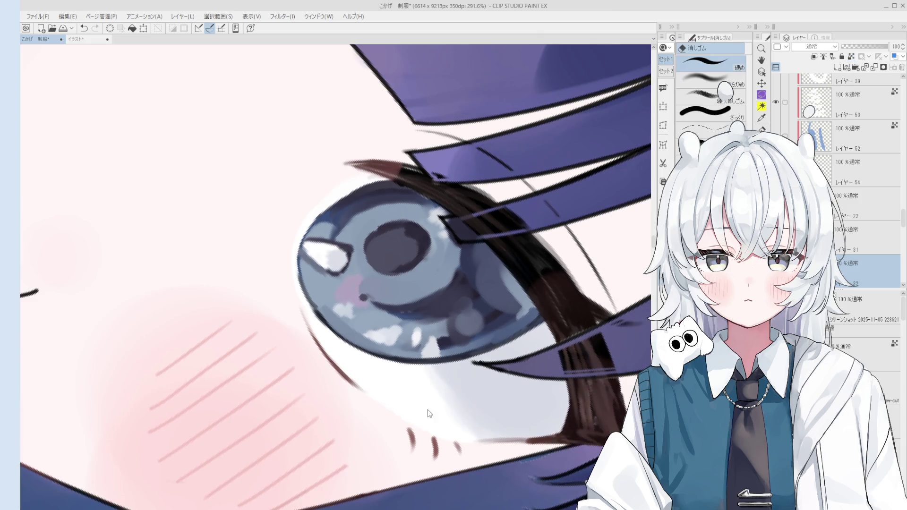
key("b")
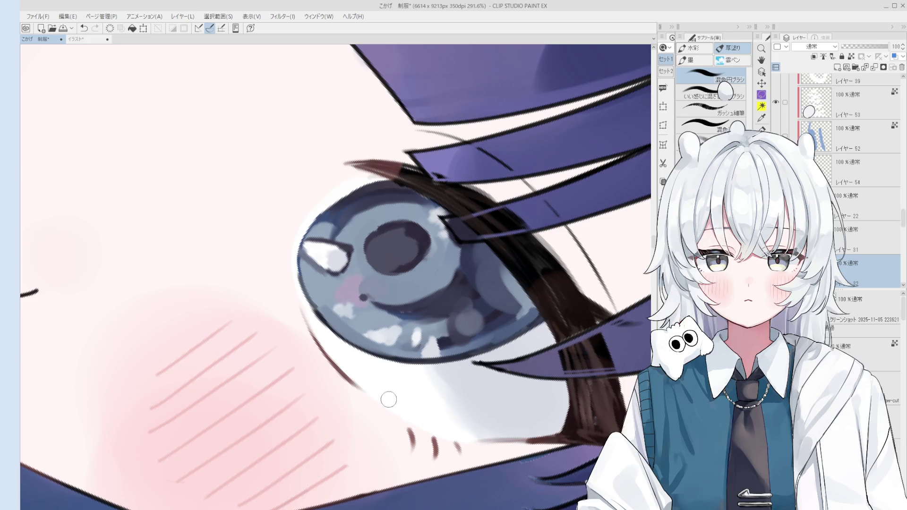
scroll(369, 393, "down", 2)
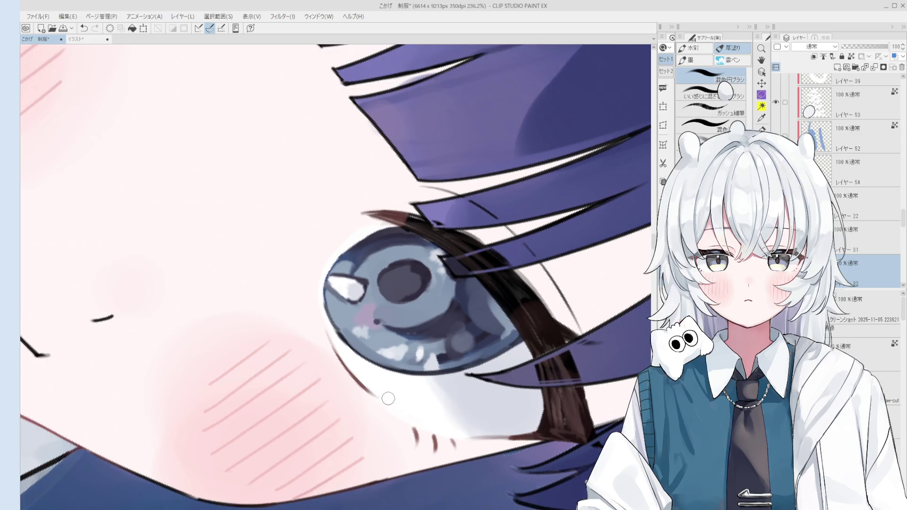
key("e")
scroll(349, 371, "up", 2)
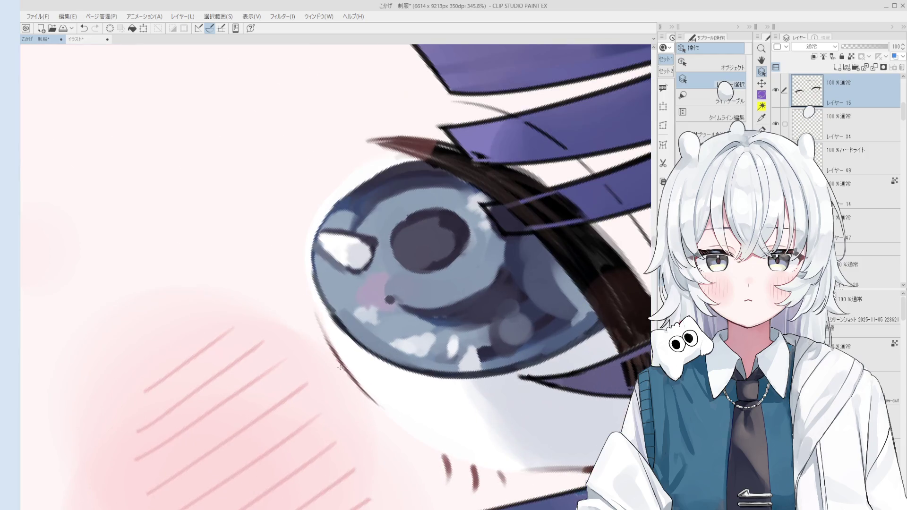
key("b")
Shrink the brush and test two thin strokes along the eye outline, undoing both
key("bracketleft")
left_click_drag(321, 316, 387, 413)
key("ctrl+z")
left_click_drag(344, 371, 400, 425)
key("ctrl+z")
scroll(328, 339, "down", 2)
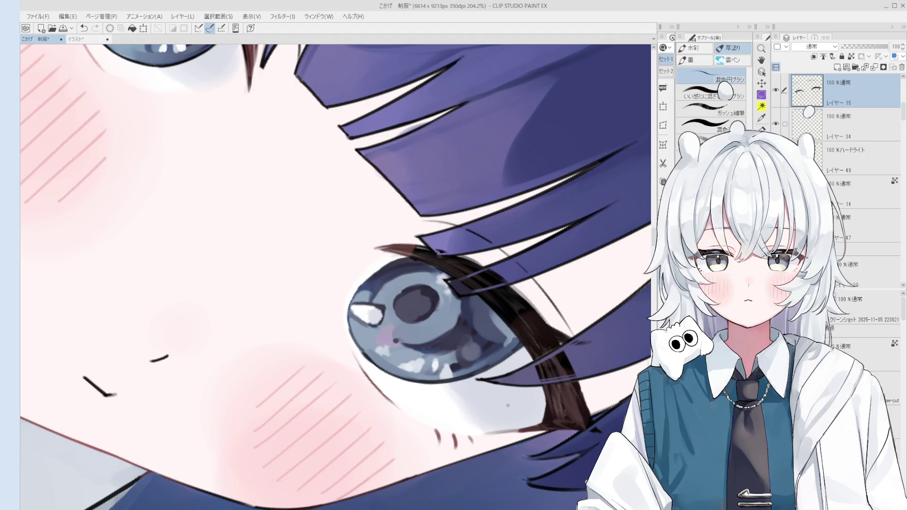
scroll(423, 394, "up", 3)
scroll(423, 394, "down", 3)
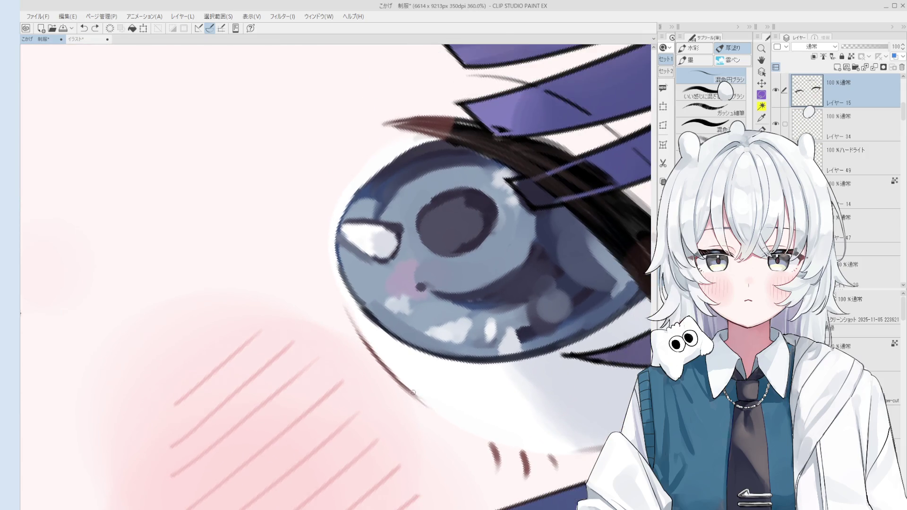
scroll(434, 400, "down", 10)
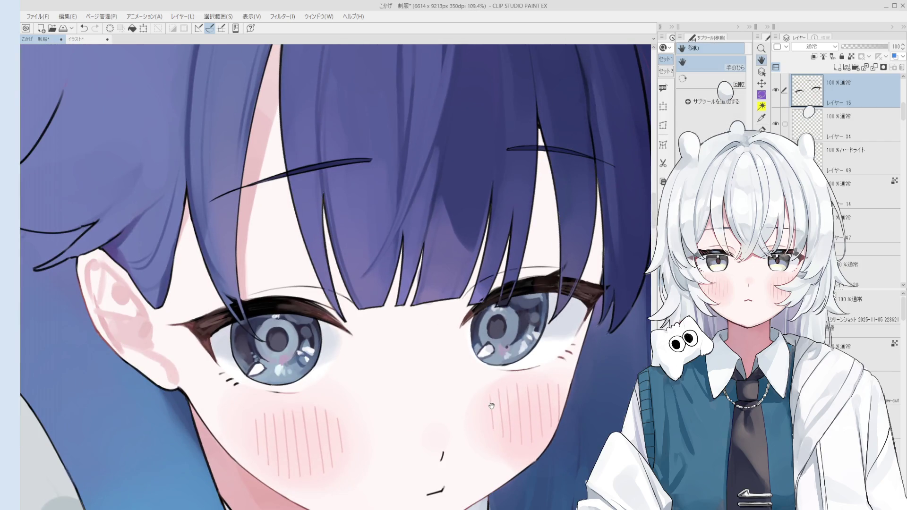
mouse_move(491, 406)
left_mouse_down()
mouse_move(411, 425)
mouse_move(349, 420)
mouse_move(293, 351)
left_mouse_up()
scroll(293, 350, "up", 7)
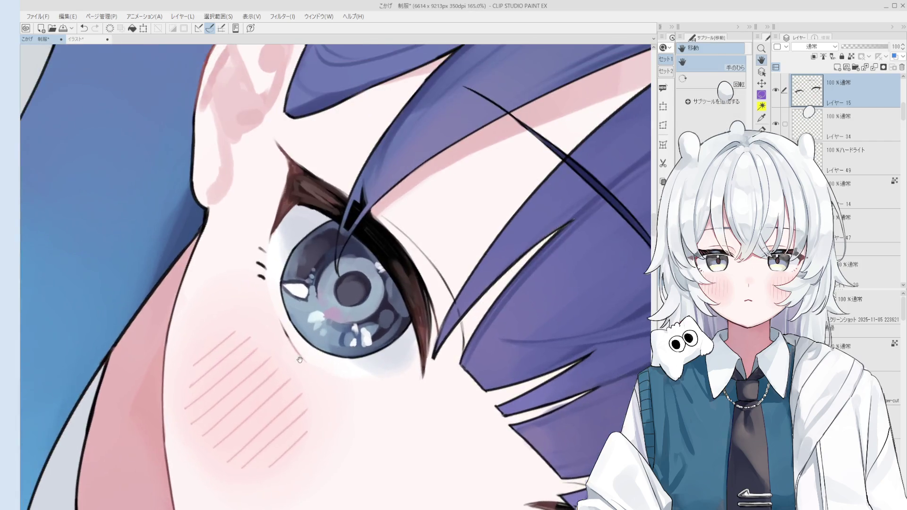
Ink a dark line along the lower eye rim, redrawing it once and trimming with the Eraser
key("p")
left_click_drag(273, 311, 313, 371)
key("ctrl+z")
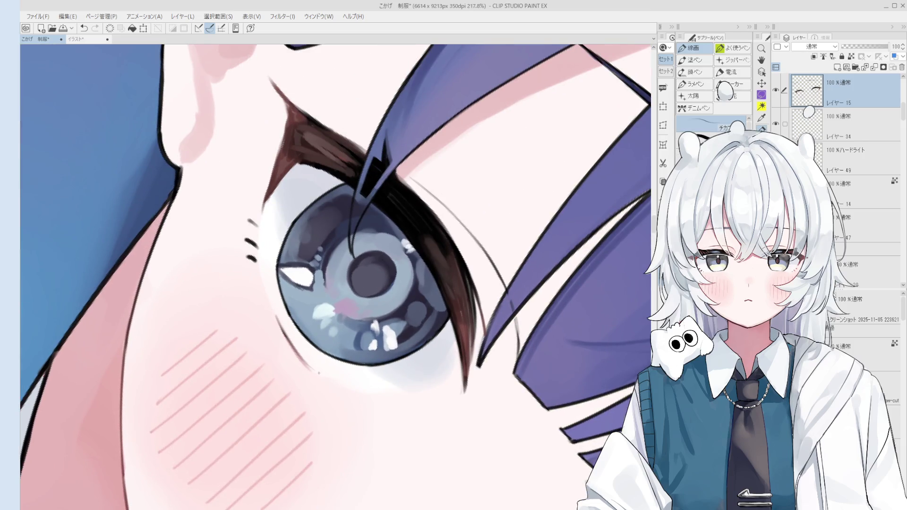
mouse_move(277, 316)
left_mouse_down()
mouse_move(317, 375)
mouse_move(279, 318)
mouse_move(299, 351)
left_mouse_up()
key("e")
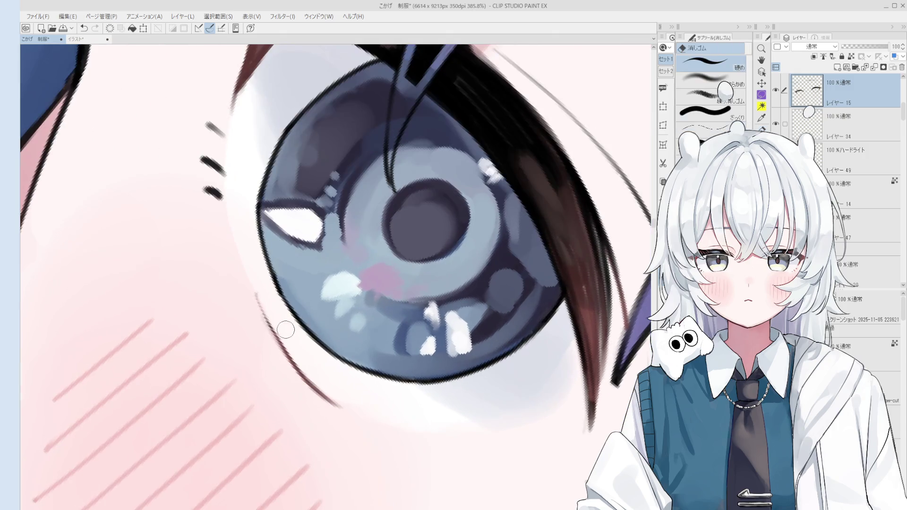
scroll(287, 344, "up", 3)
Retry the lower-rim stroke with the pen, undoing attempts and touching up with the Eraser
key("p")
left_click_drag(265, 293, 288, 355)
key("ctrl+z")
scroll(284, 331, "down", 1)
mouse_move(267, 296)
left_mouse_down()
mouse_move(290, 359)
mouse_move(283, 348)
left_mouse_up()
key("ctrl+z")
scroll(284, 349, "down", 2)
key("e")
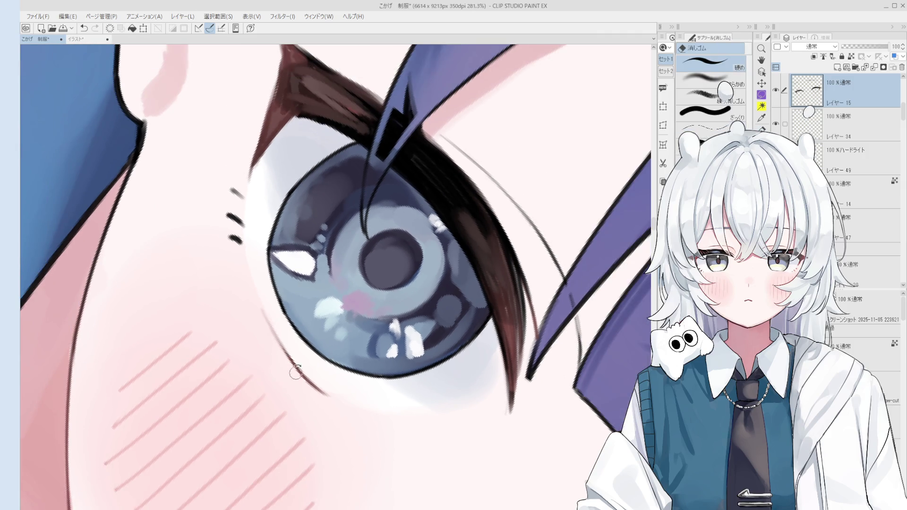
scroll(296, 367, "down", 1)
key("p")
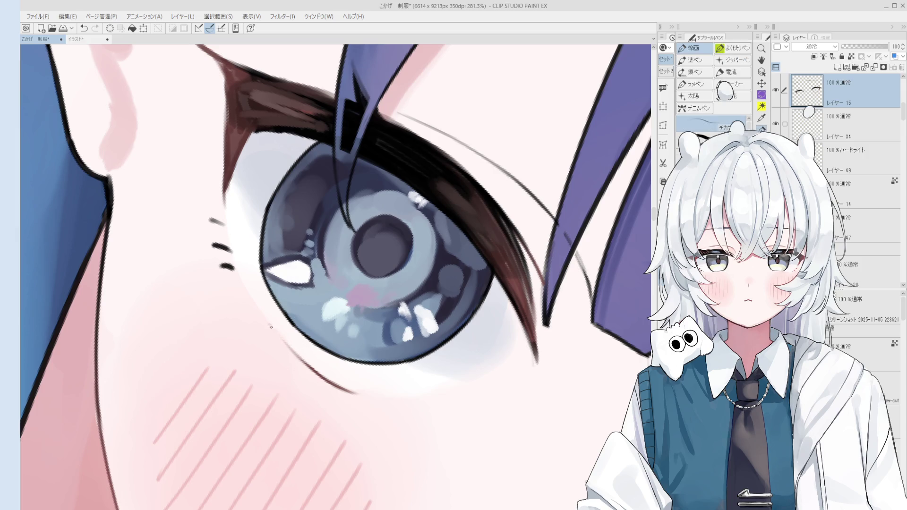
scroll(278, 332, "down", 2)
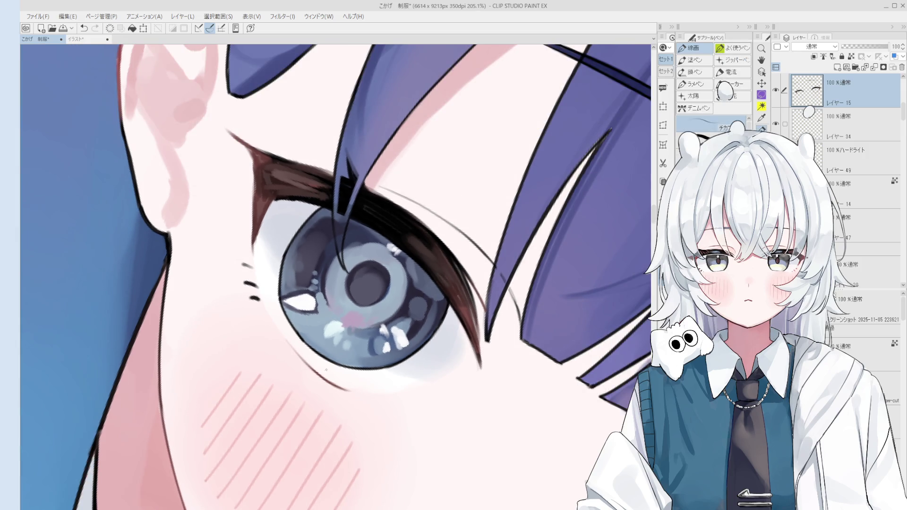
Zoom in on the left eye, erase the third short dash beneath it, then restore it
key("space")
left_click_drag(304, 377, 336, 405)
scroll(336, 405, "up", 4)
key("o")
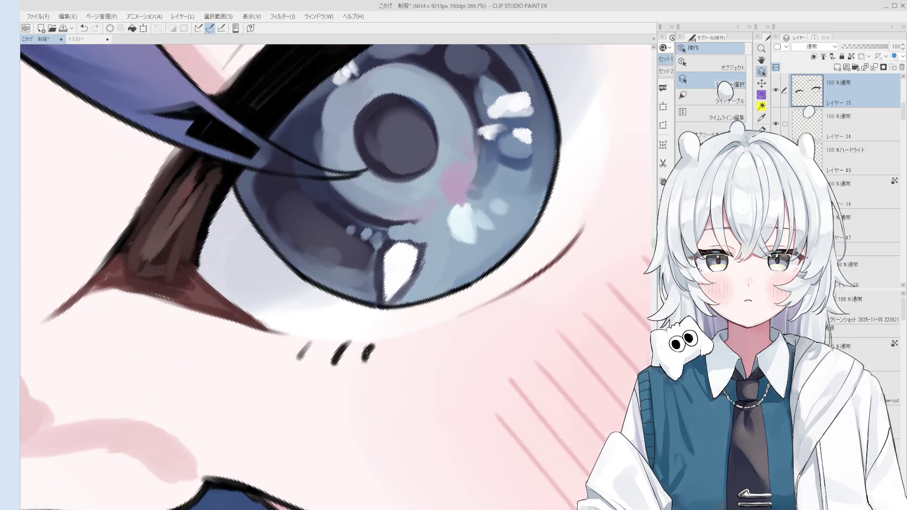
key("e")
mouse_move(371, 352)
left_mouse_down()
mouse_move(378, 349)
mouse_move(371, 358)
left_mouse_up()
key("p")
key("ctrl+z")
Zoom out to 100% and shift the view of the face slightly
scroll(383, 347, "down", 1)
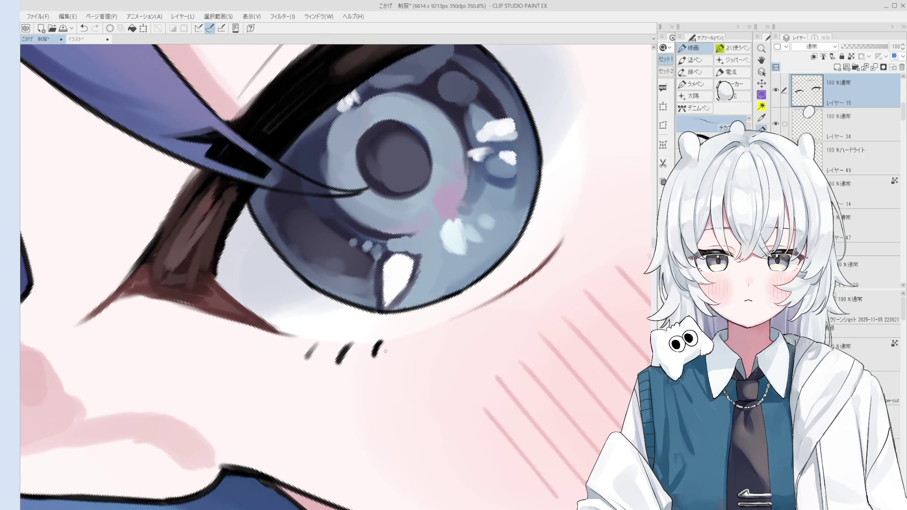
scroll(391, 378, "down", 1)
scroll(391, 378, "down", 3)
key("e")
scroll(566, 343, "down", 1)
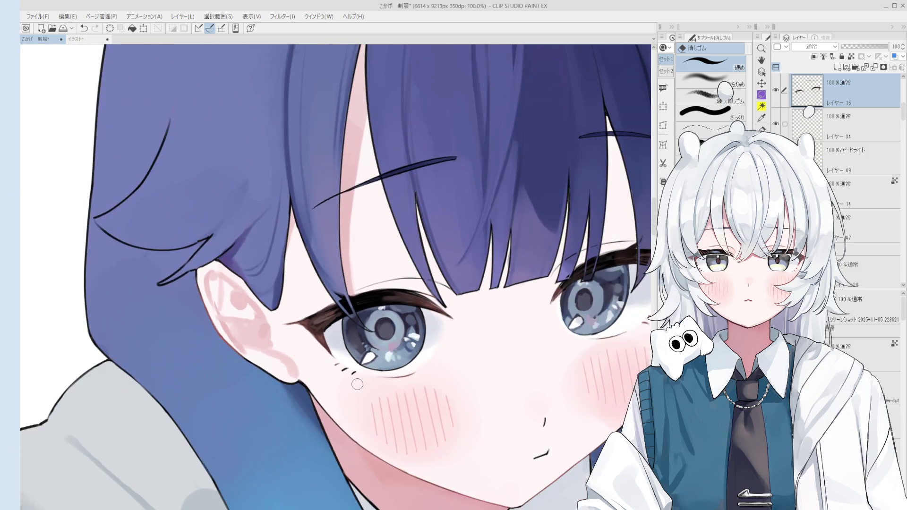
key("h")
left_click_drag(577, 374, 560, 369)
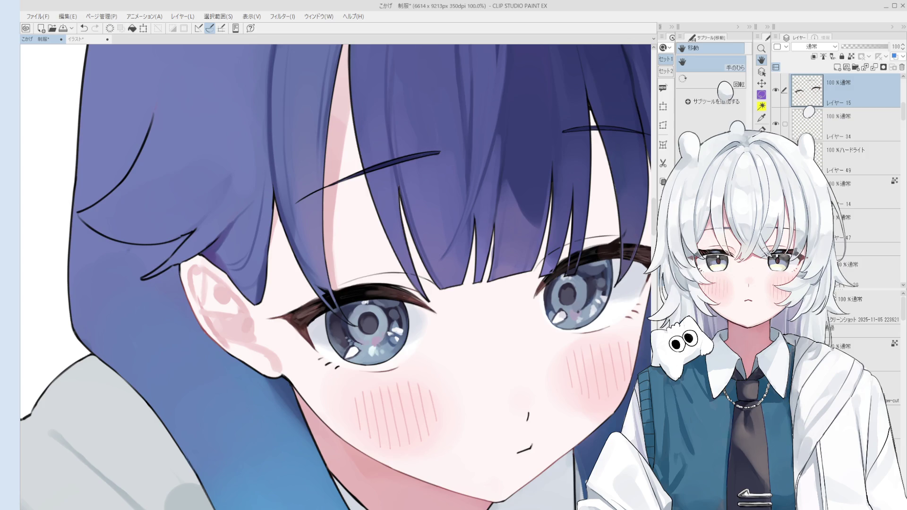
Save the illustration with Ctrl+S
key("ctrl+s")
Begin thinning the hair outline on Layer 14, alternating Eraser and pen and undoing a stroke
key("e")
scroll(414, 188, "up", 5)
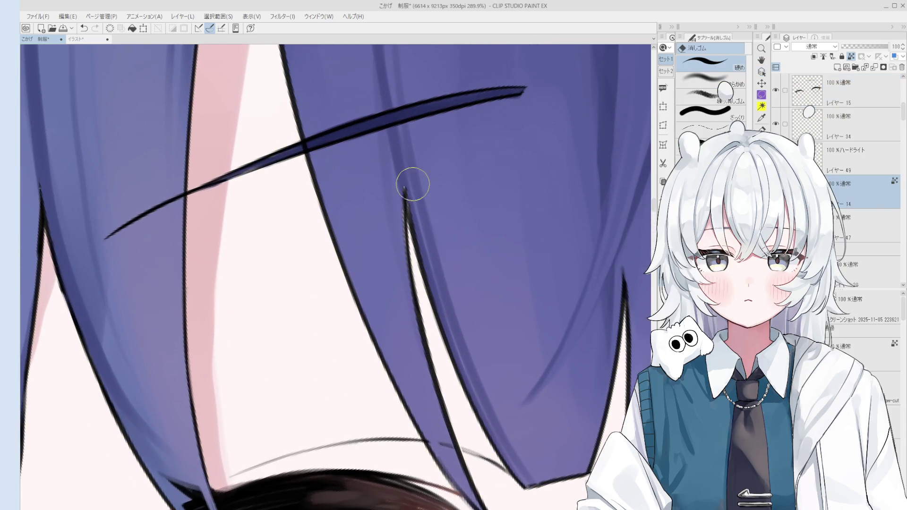
scroll(413, 187, "down", 3)
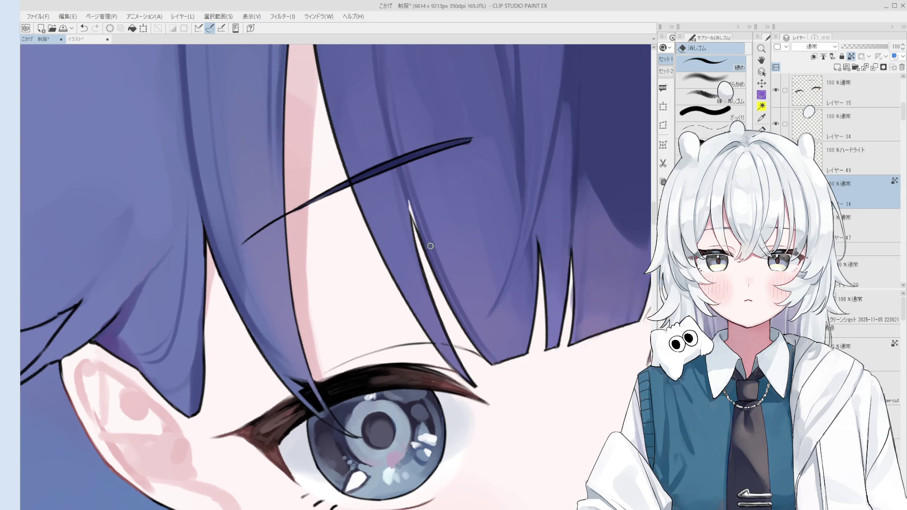
key("p")
scroll(416, 227, "up", 3)
key("ctrl+z")
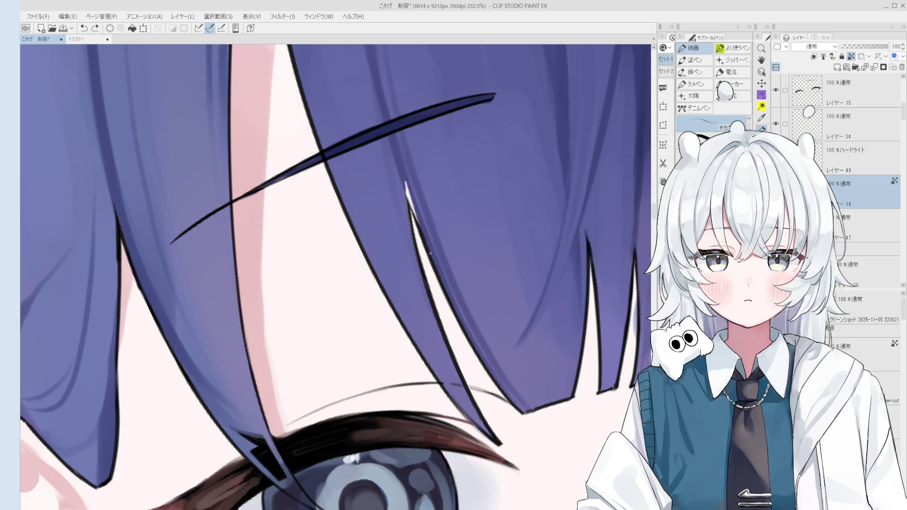
scroll(425, 242, "down", 1)
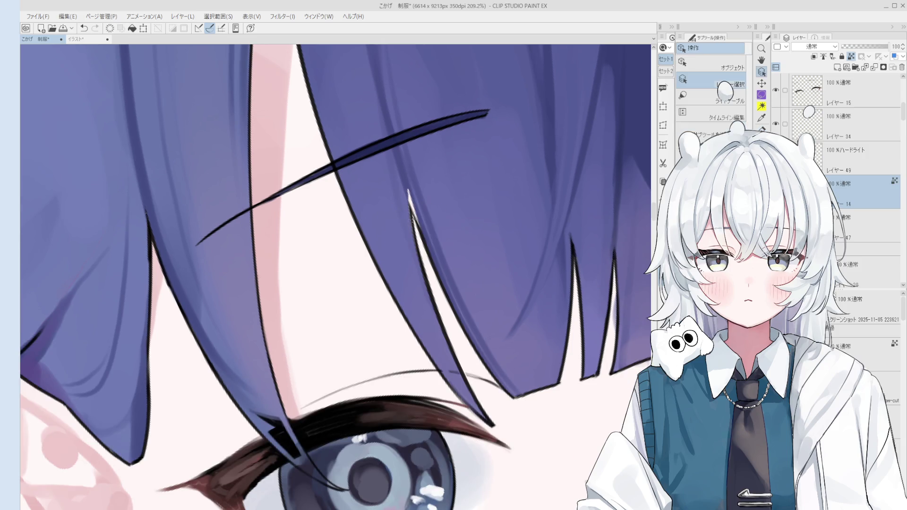
scroll(418, 247, "down", 1)
Bring the bangs above the eye into view and pick the hair outline layer from the canvas
key("space")
scroll(423, 233, "up", 1)
left_click_drag(423, 233, 432, 242)
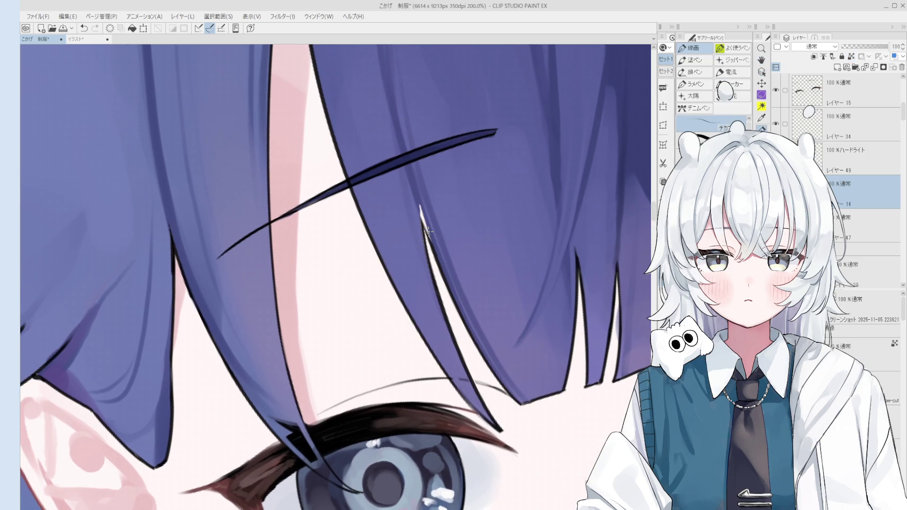
key("minus")
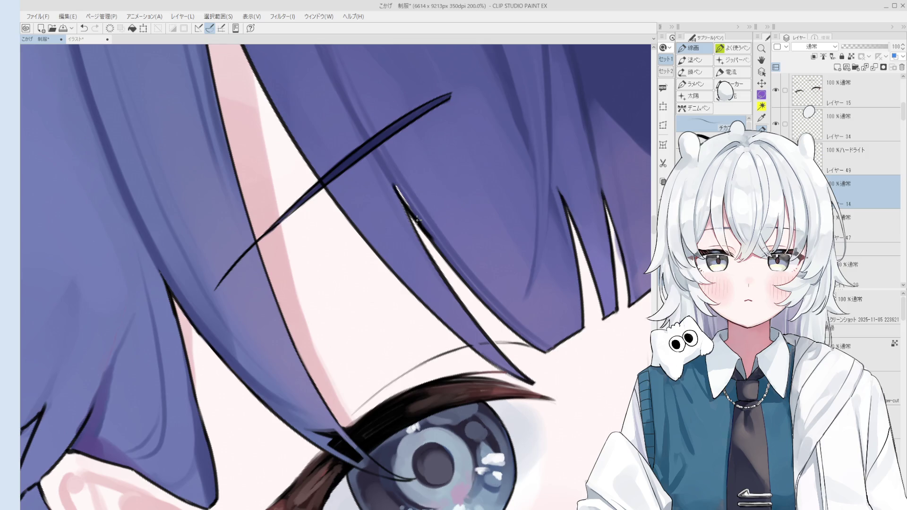
key("o")
left_click(418, 220)
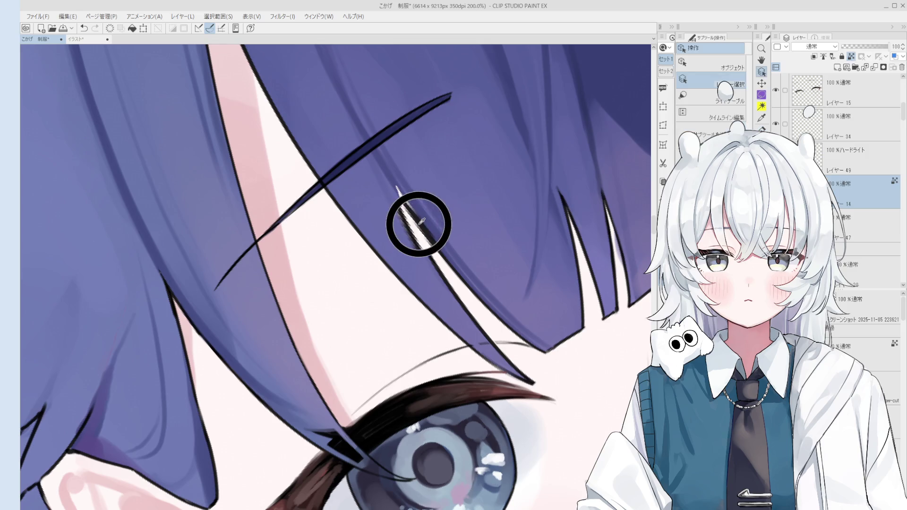
left_click(419, 216)
key("p")
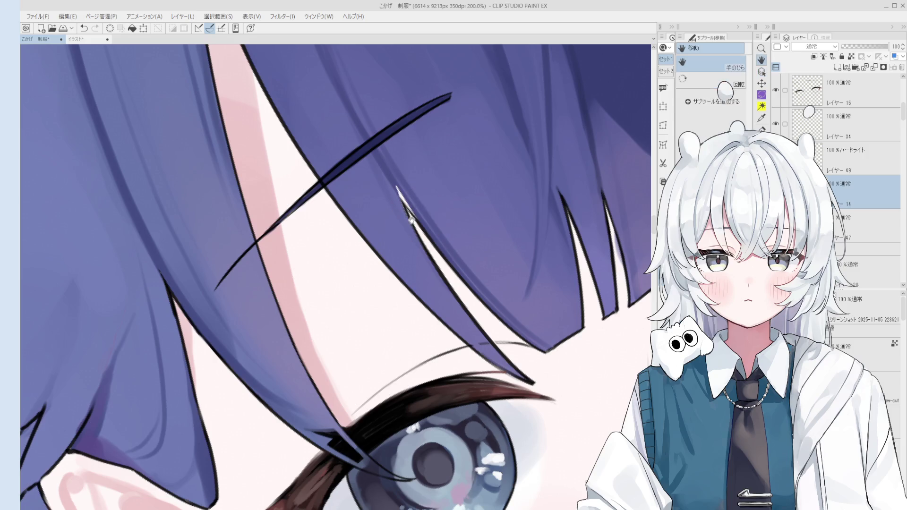
Thin the bang strand's black outline with the Eraser and re-ink it as one tapered stroke
scroll(413, 199, "up", 2)
scroll(410, 212, "down", 2)
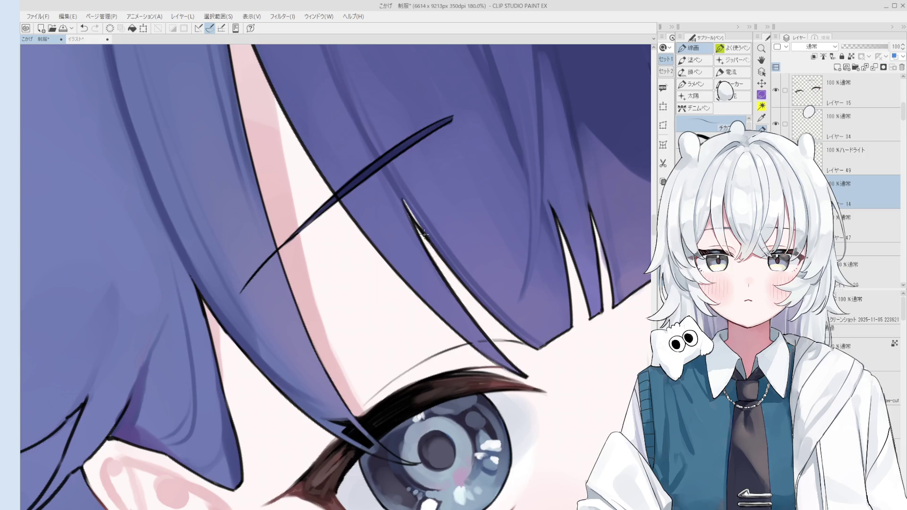
scroll(427, 237, "up", 1)
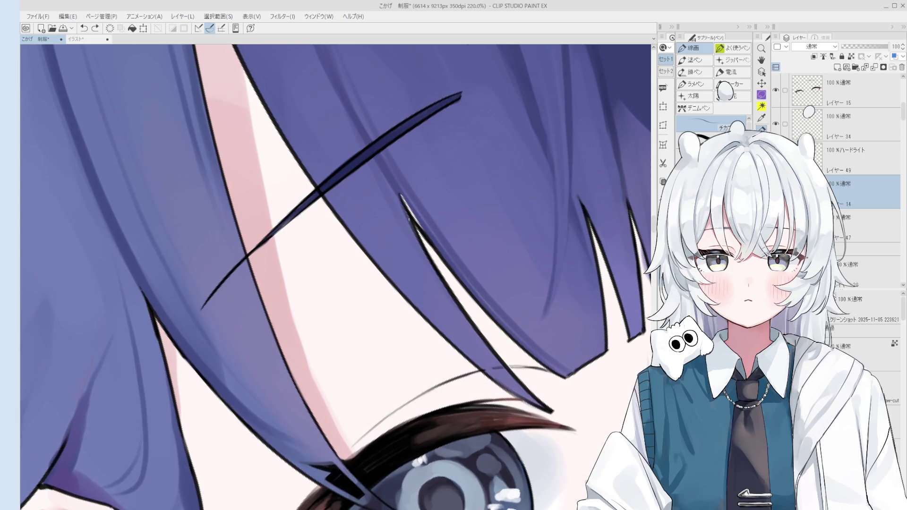
key("e")
mouse_move(409, 235)
left_mouse_down()
mouse_move(444, 291)
mouse_move(398, 213)
mouse_move(459, 293)
mouse_move(414, 225)
left_mouse_up()
key("p")
key("ctrl+z")
left_click_drag(458, 301, 415, 228)
scroll(444, 286, "down", 2)
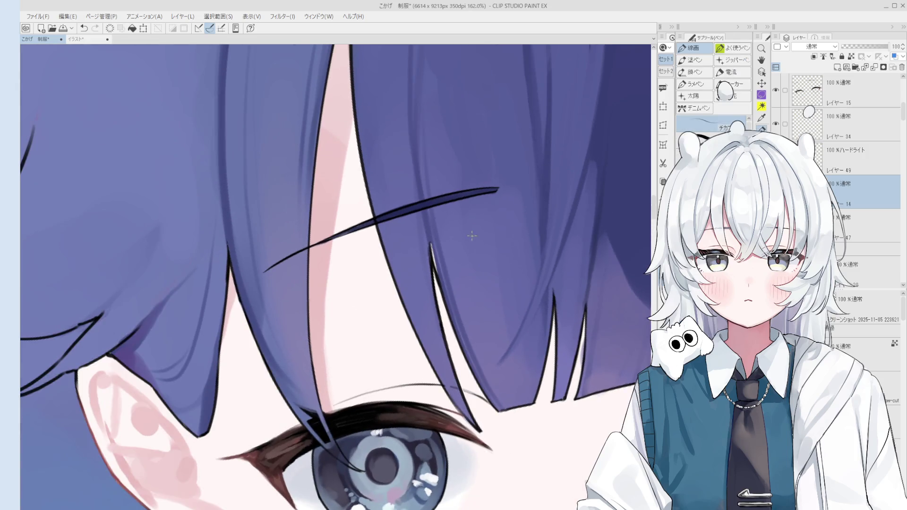
key("e")
scroll(473, 235, "up", 2)
scroll(472, 236, "up", 1)
scroll(470, 336, "down", 1)
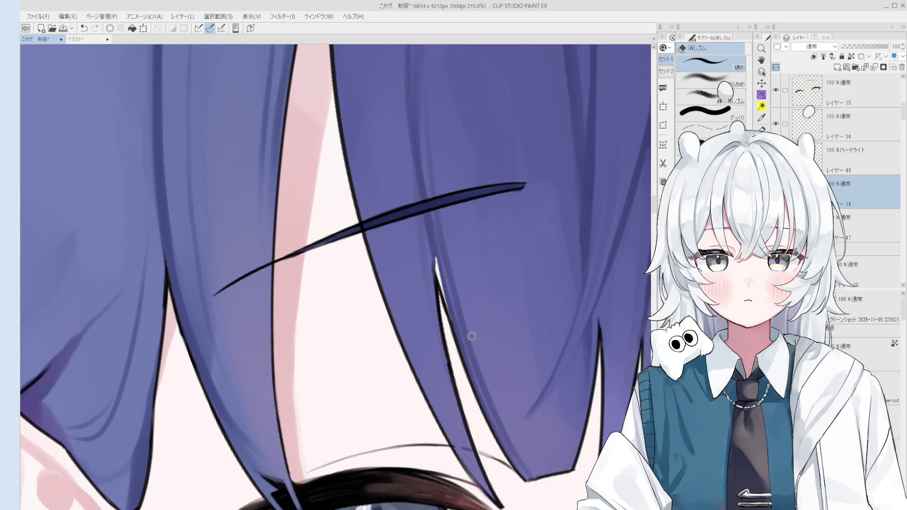
On Layer 19, paint a darker hair-coloured stroke along the bang edge above the left eye with 混色円ブラシ
key("p")
left_click(456, 283, "ctrl+shift")
key("b")
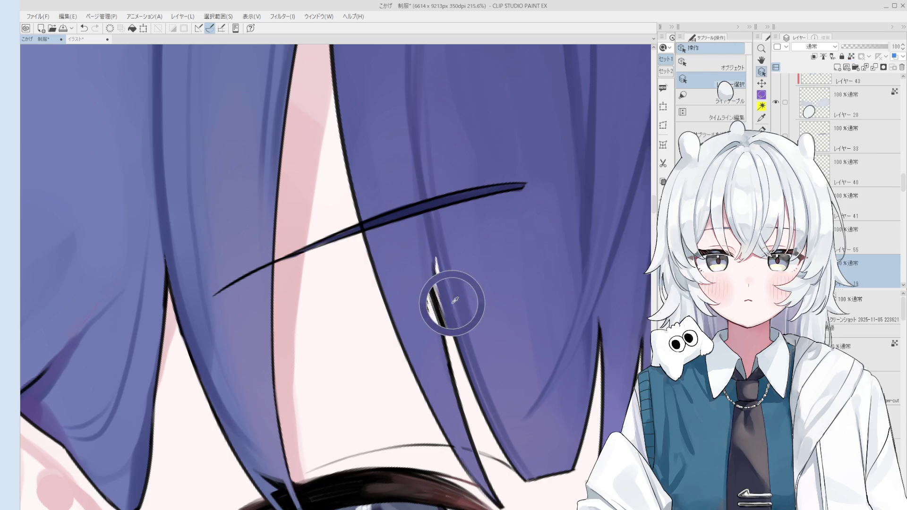
left_click_drag(435, 259, 457, 325)
Pick the hair outline layer from the canvas, then return to the hair colour layer
key("minus")
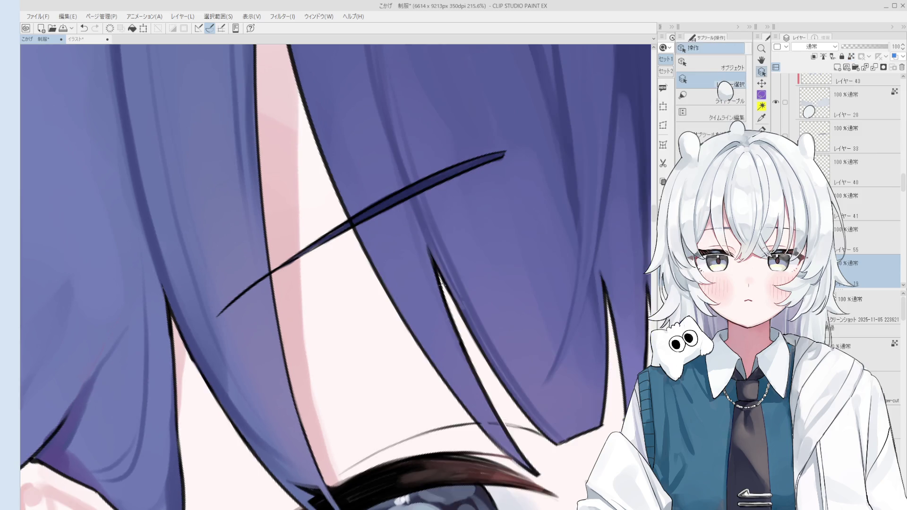
left_click(438, 271, "ctrl+shift")
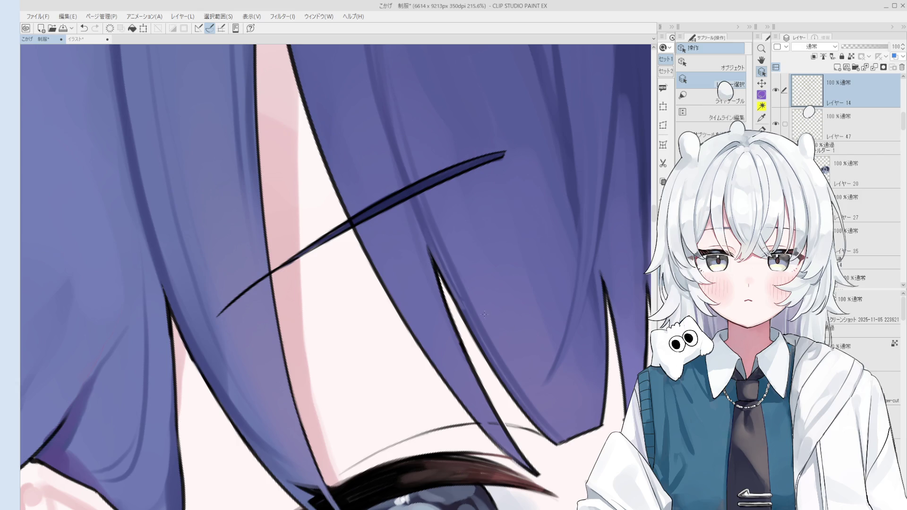
left_click(466, 316, "ctrl+shift")
key("b")
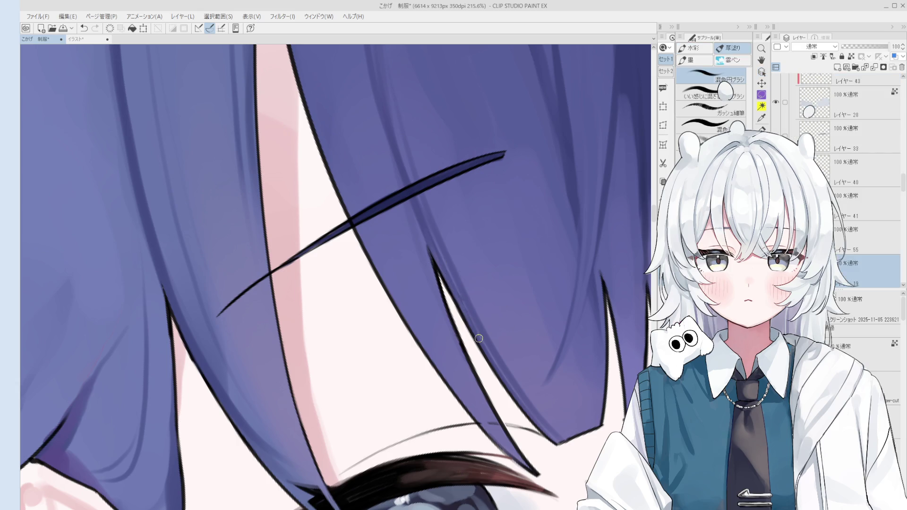
scroll(469, 319, "down", 1)
scroll(470, 319, "down", 1)
scroll(472, 316, "down", 1)
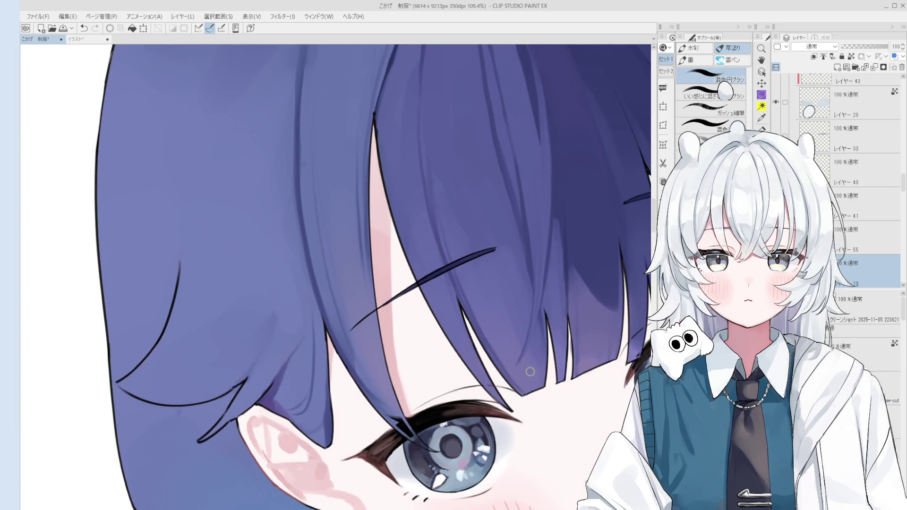
scroll(472, 316, "down", 1)
Use Layer Select on the canvas to check which layer holds the bangs
key("e")
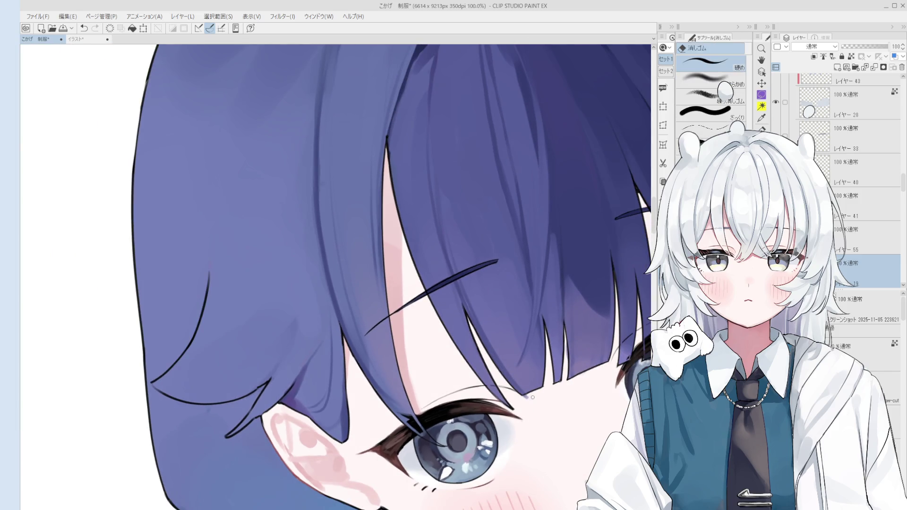
key("o")
left_click(473, 330)
left_click(472, 322, "ctrl+shift")
left_click(473, 321, "ctrl+shift")
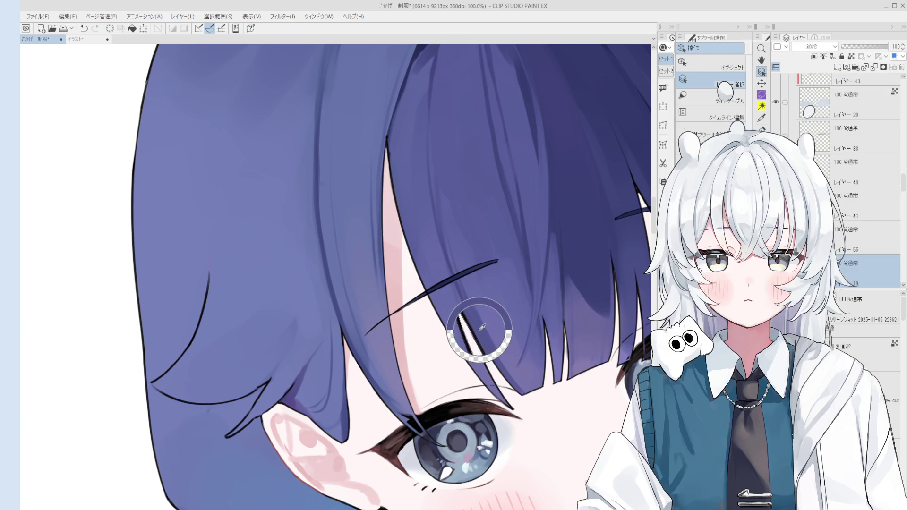
scroll(500, 354, "up", 4)
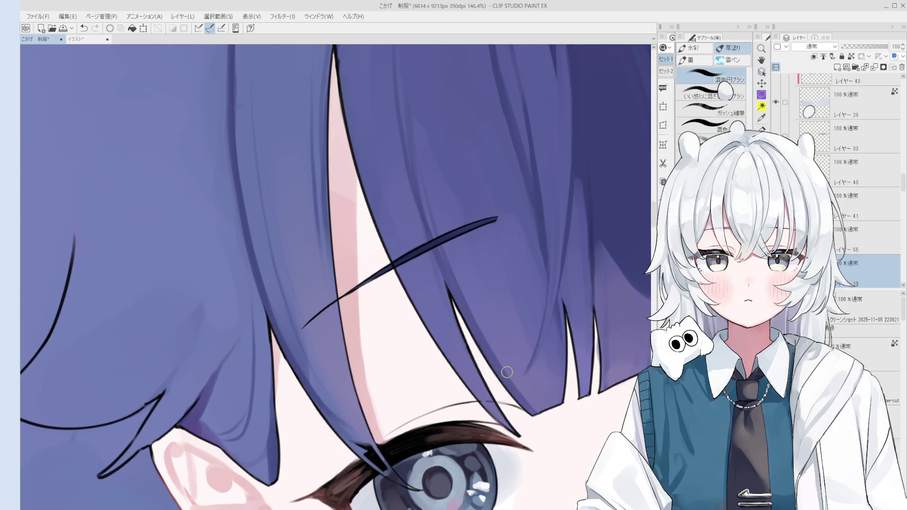
scroll(534, 406, "down", 2)
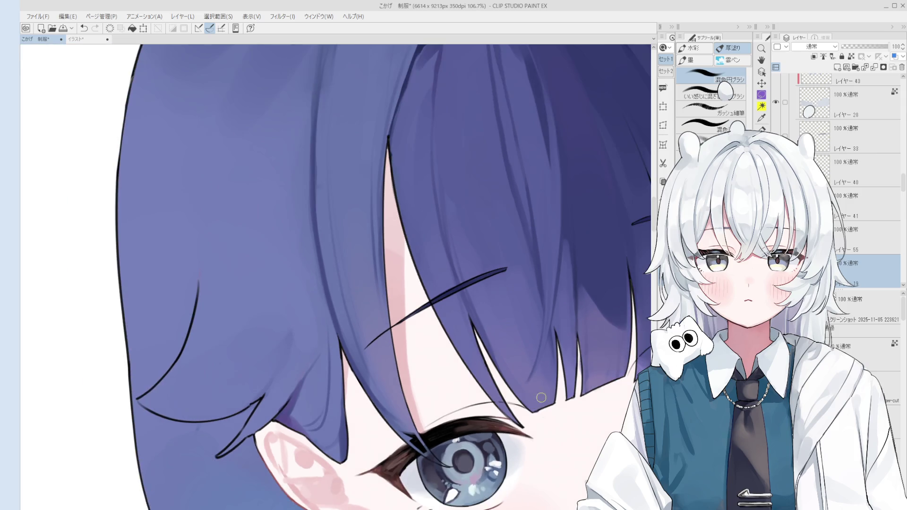
key("e")
scroll(536, 416, "down", 2)
Repaint the bang tip above the eye with 混色円ブラシ, retrying strokes until it reaches further down
key("b")
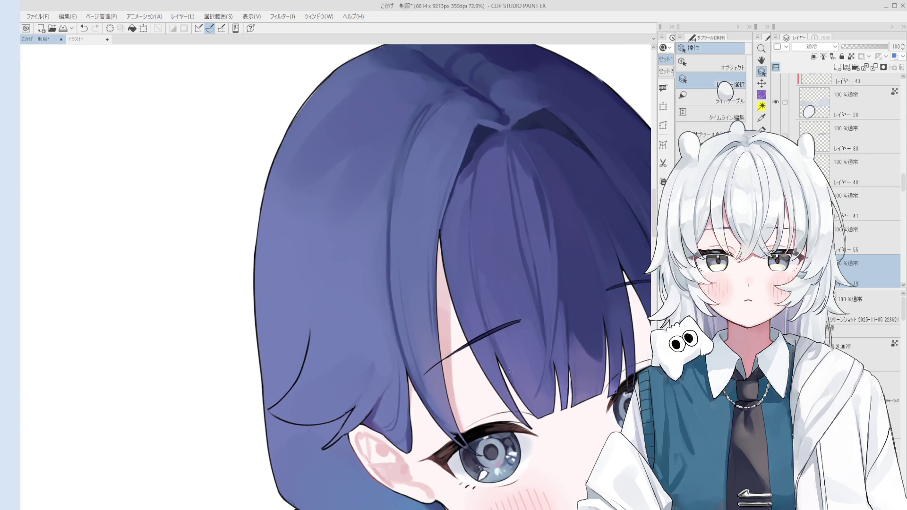
left_click_drag(508, 379, 531, 401)
key("ctrl+z")
key("ctrl+z")
key("ctrl+z")
key("ctrl+z")
mouse_move(499, 361)
left_mouse_down()
mouse_move(529, 404)
mouse_move(555, 420)
left_mouse_up()
key("ctrl+z")
left_click_drag(520, 378, 541, 414)
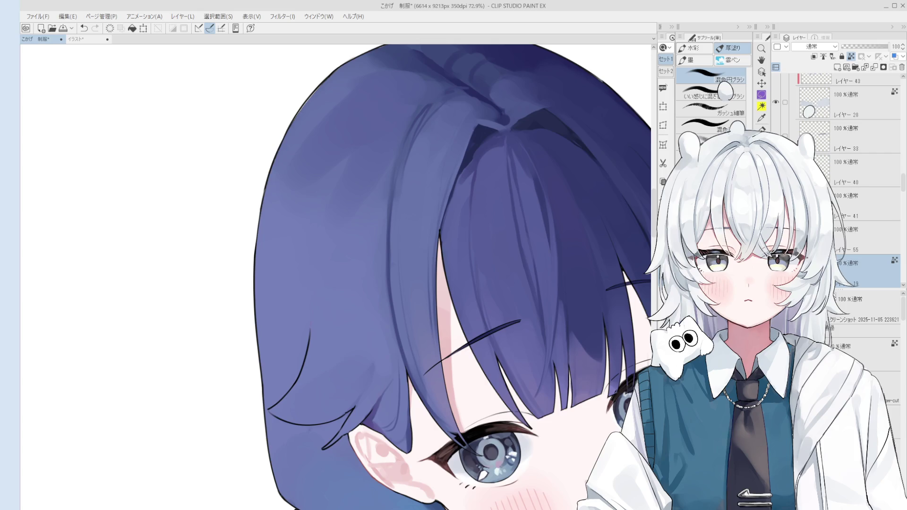
Select the hair outline layer and bring the ear and eye into view
left_click(352, 420, "ctrl+shift")
scroll(341, 404, "up", 3)
key("e")
scroll(350, 401, "up", 3)
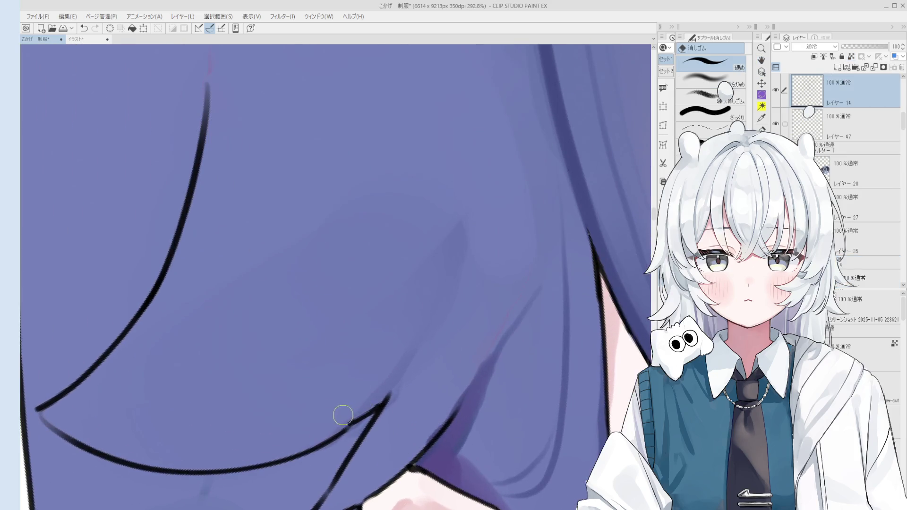
scroll(356, 412, "down", 2)
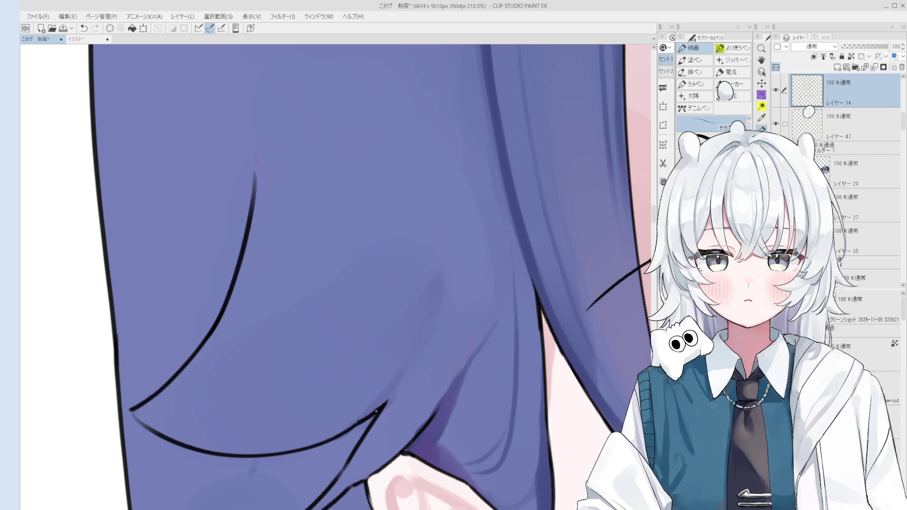
scroll(355, 413, "down", 2)
key("h")
mouse_move(378, 399)
left_mouse_down()
mouse_move(359, 429)
mouse_move(465, 276)
left_mouse_up()
Pick the ear's layer from the canvas, then select Layer 14 for the line touch-ups
key("p")
scroll(454, 264, "up", 3)
scroll(443, 250, "down", 1)
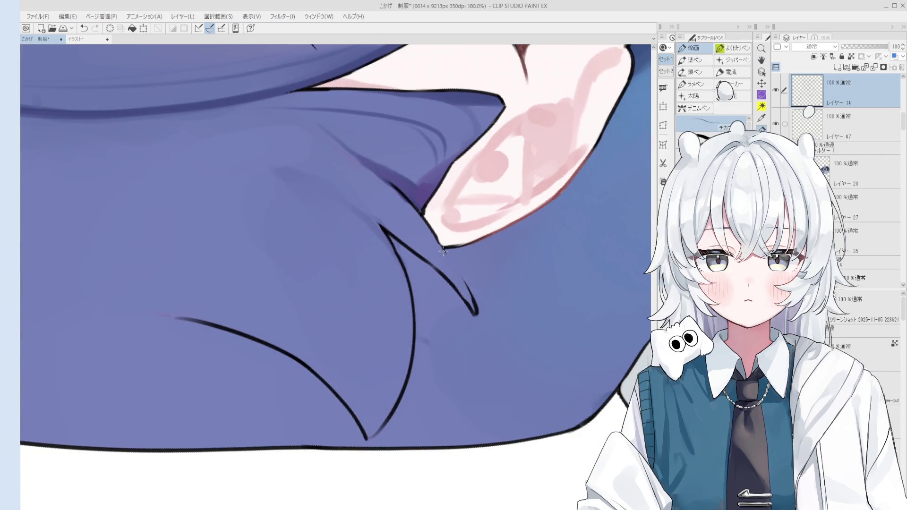
scroll(443, 250, "down", 1)
key("o")
left_click(435, 248)
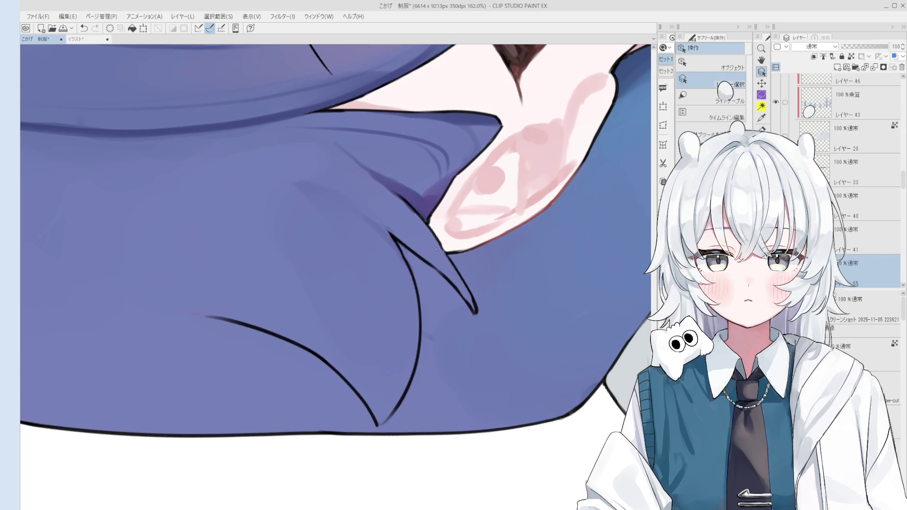
scroll(432, 247, "up", 1)
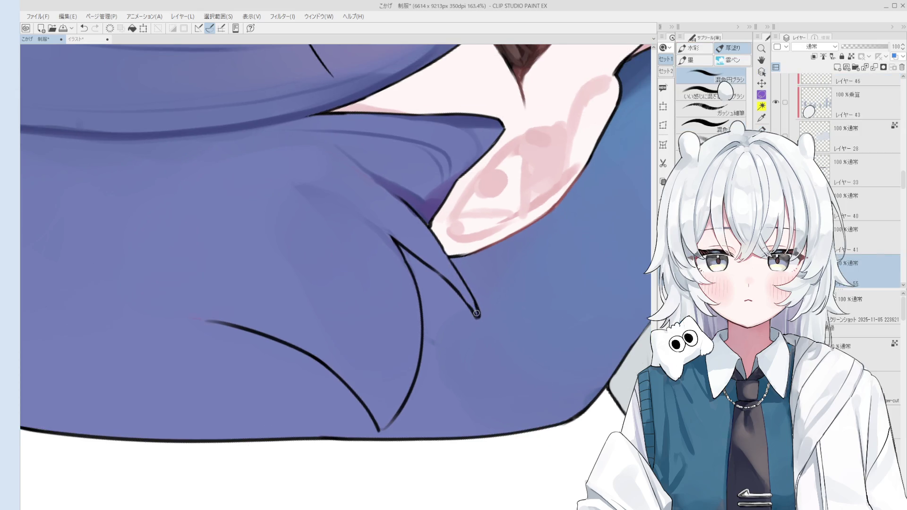
scroll(478, 311, "up", 2)
left_click(465, 282)
Redraw the pointed hair strand tip beside the ear with the 線画 pen, then zoom out
key("p")
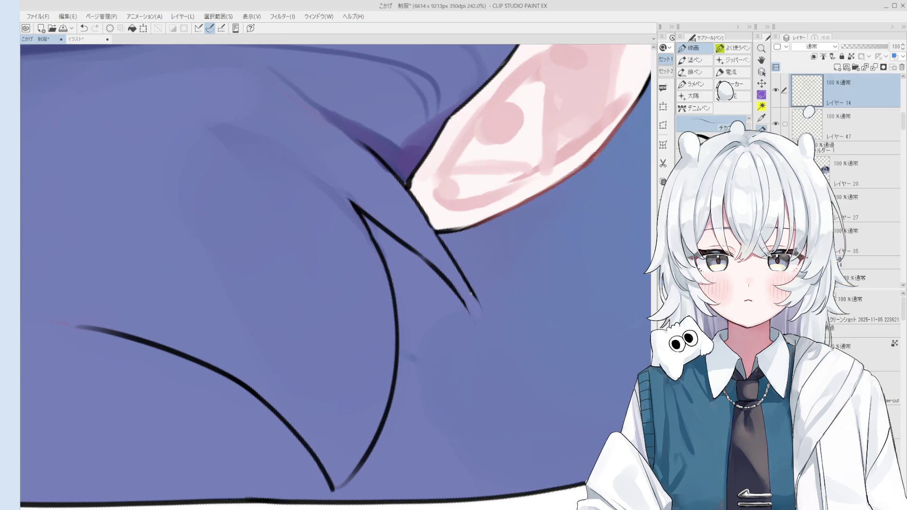
left_click_drag(478, 307, 475, 333)
key("ctrl+z")
left_click_drag(472, 286, 470, 337)
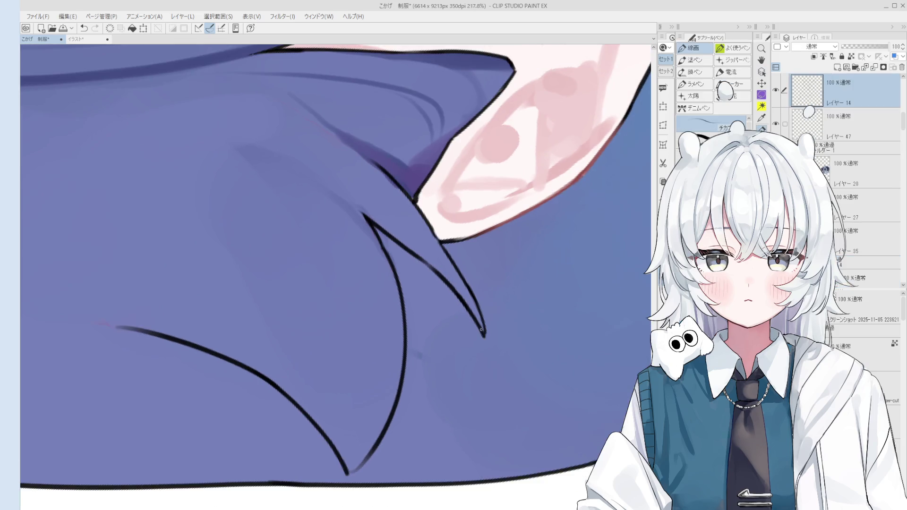
scroll(482, 376, "down", 1)
scroll(482, 375, "down", 1)
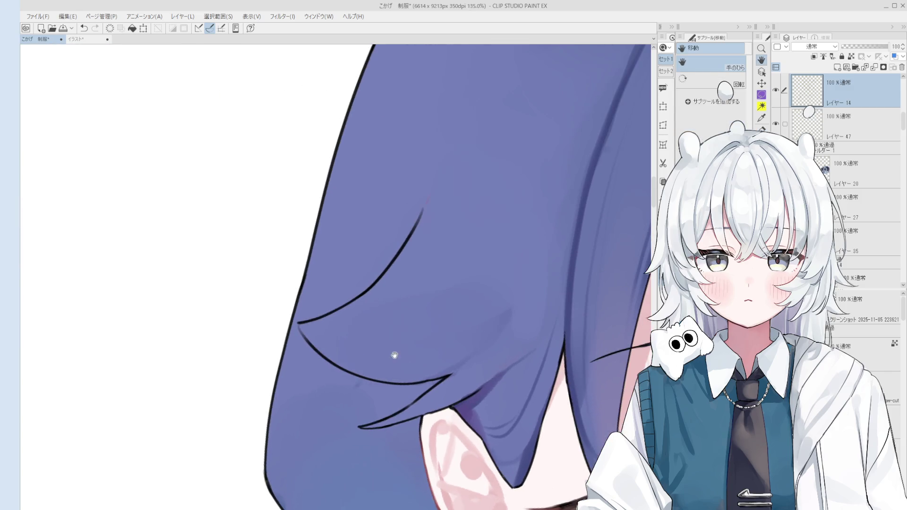
scroll(303, 328, "down", 4)
key("e")
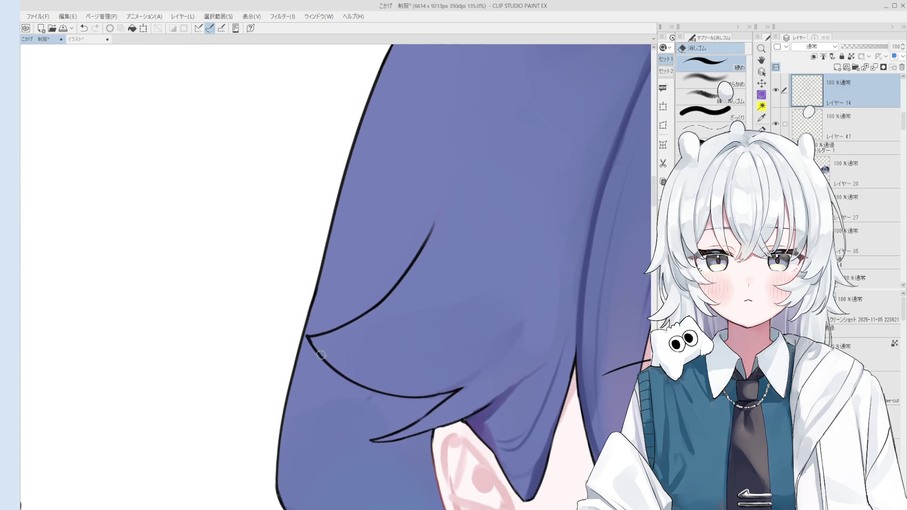
scroll(313, 352, "down", 5)
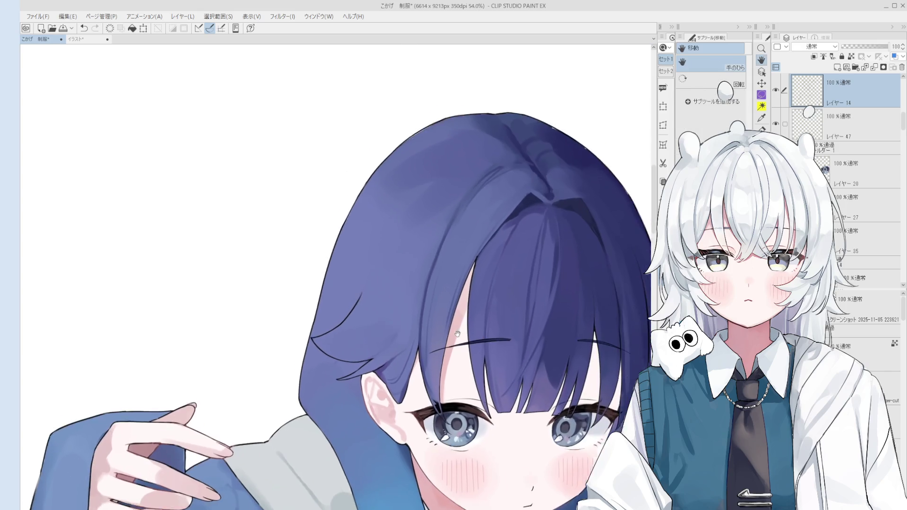
Pick a layer from the artwork and recentre the character in the view
scroll(502, 363, "down", 1)
left_click(366, 385, "ctrl+shift")
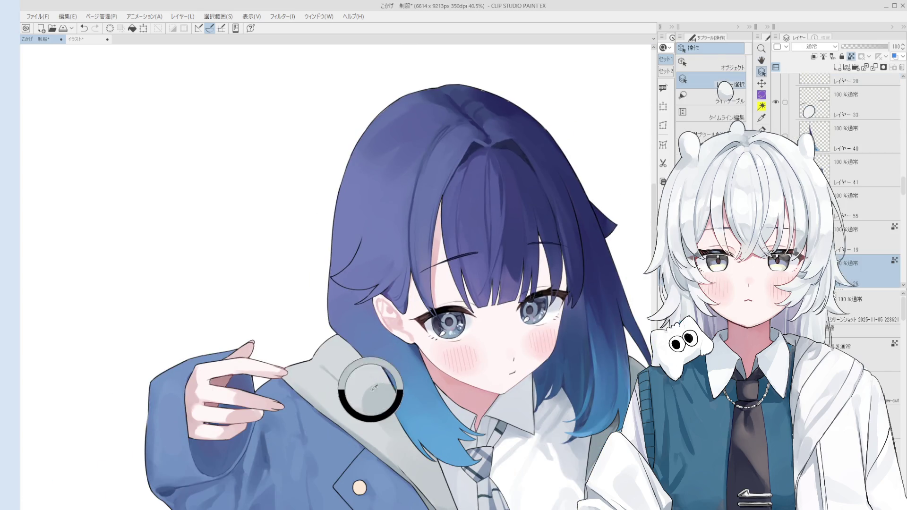
key("b")
scroll(379, 409, "down", 1)
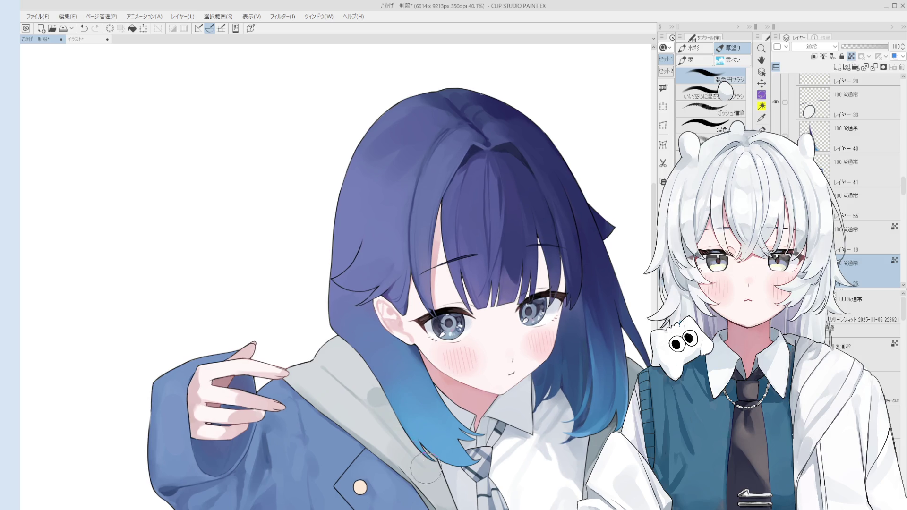
scroll(423, 461, "down", 1)
key("h")
scroll(413, 440, "down", 2)
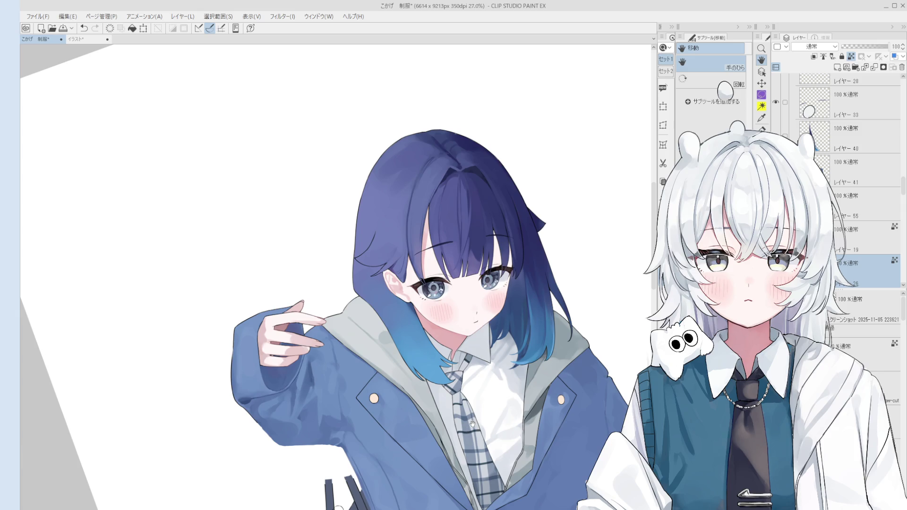
key("o")
scroll(472, 406, "up", 1)
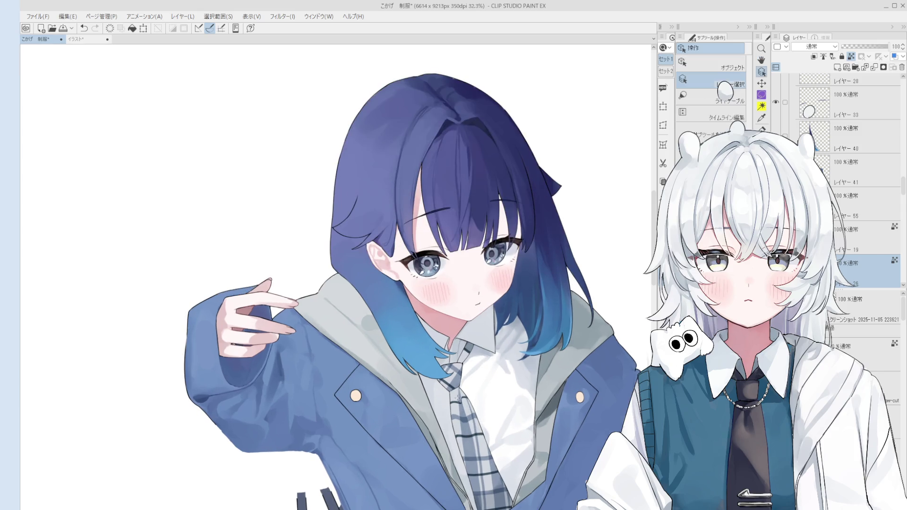
left_click(459, 393)
left_click_drag(465, 392, 445, 432)
Select レイヤー19 by clicking the hair and add new raster layer レイヤー 56 above it
left_click(439, 245)
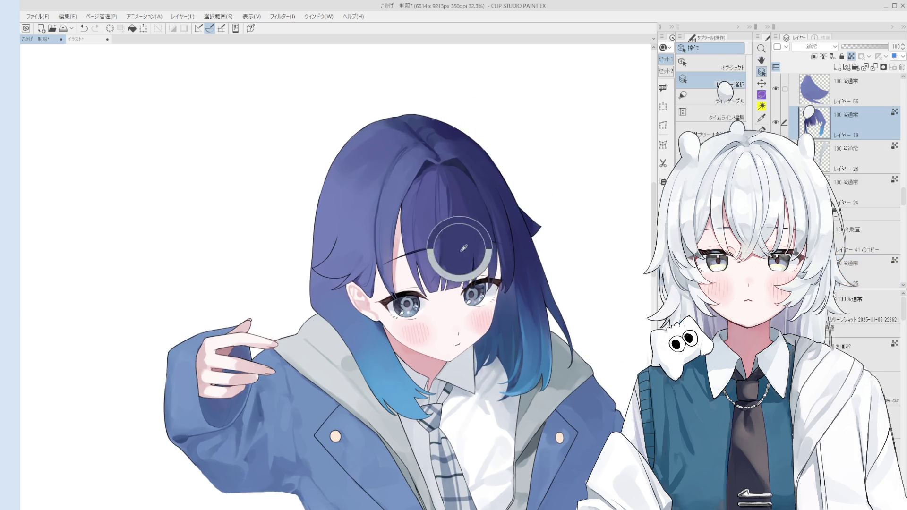
key("b")
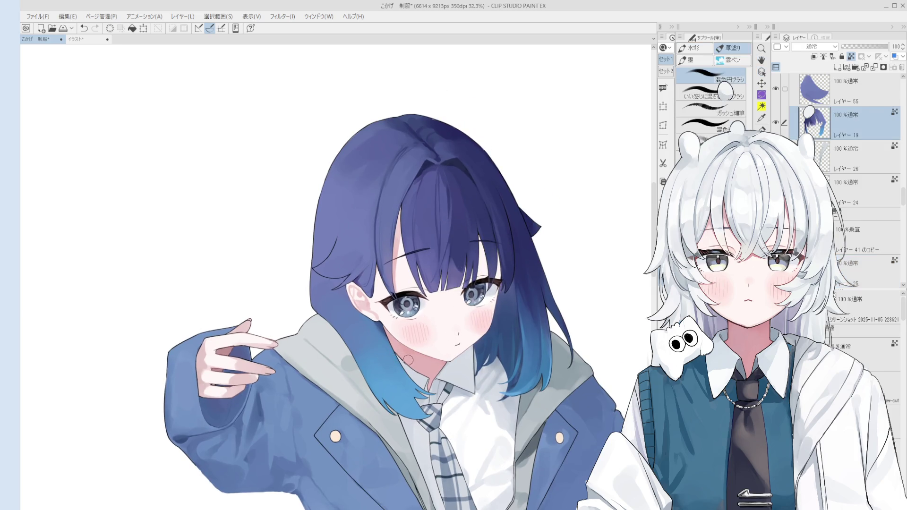
left_click(838, 67)
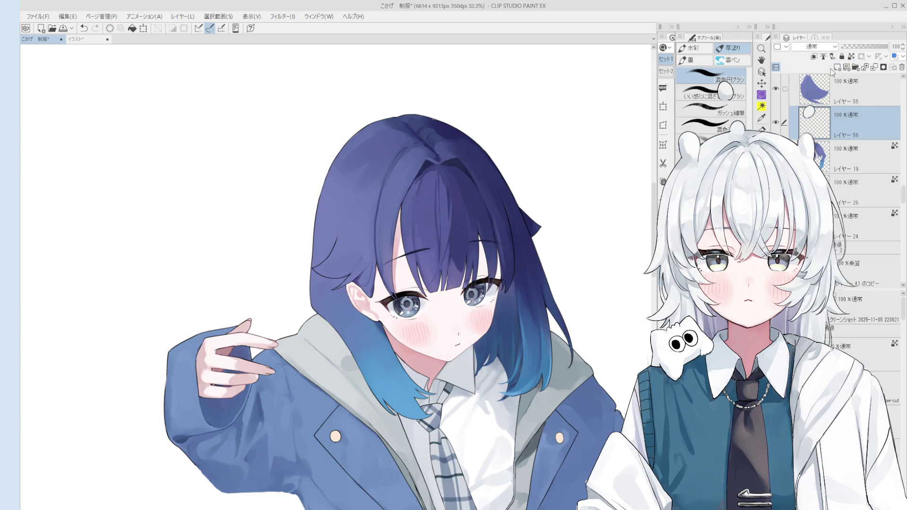
Set レイヤー 56 to 乗算 and shade the lower hair strands by the collar with 混色円ブラシ
key("shift+alt+m")
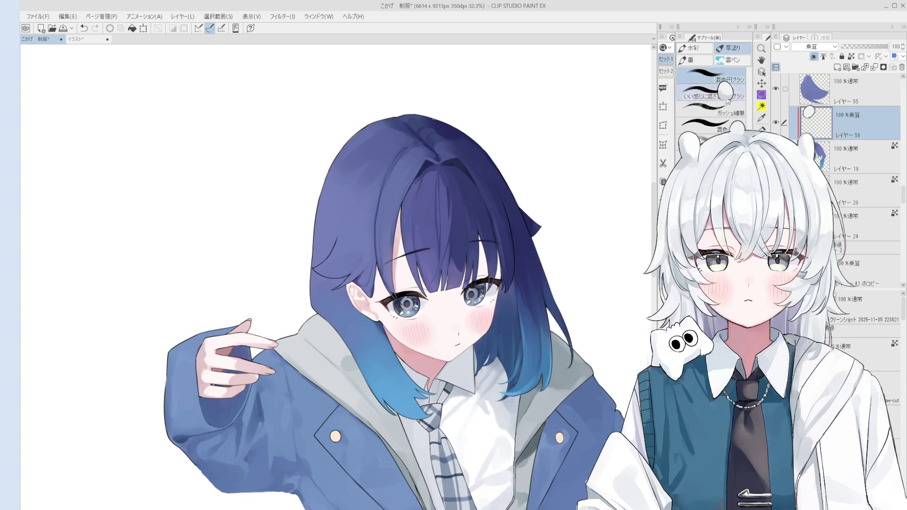
left_click(709, 110)
left_click_drag(352, 352, 401, 390)
left_click(709, 76)
key("ctrl+z")
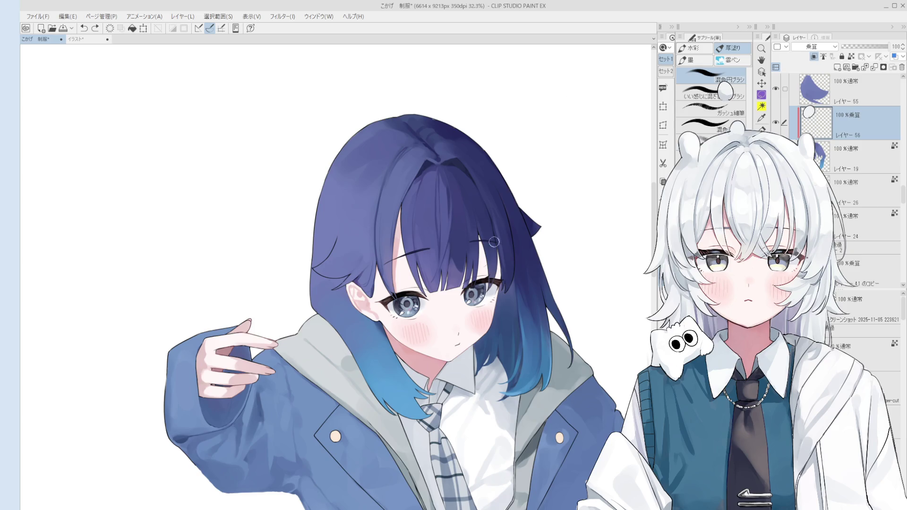
left_click_drag(386, 395, 378, 369)
key("ctrl+z")
left_click_drag(409, 399, 403, 390)
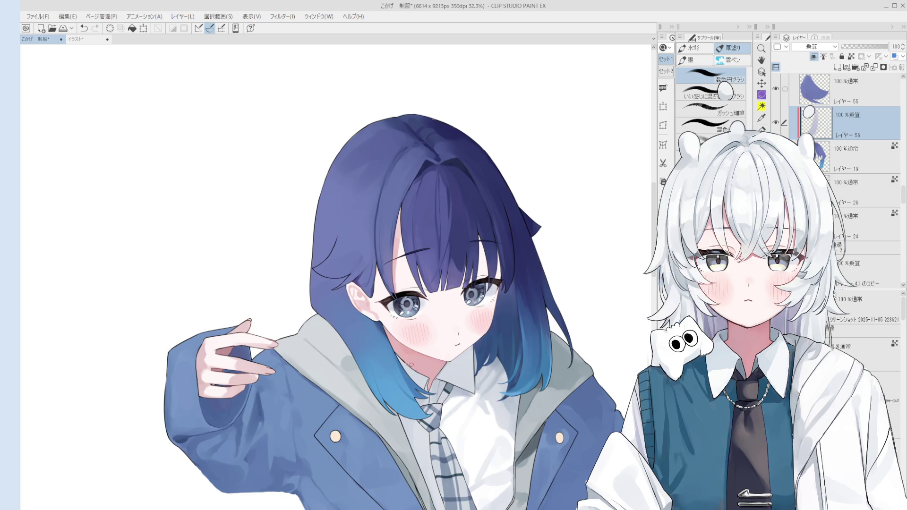
Zoom in on the blue hair tip just above the collar, with the brush ready
scroll(389, 388, "up", 3)
key("o")
scroll(387, 398, "up", 1)
key("e")
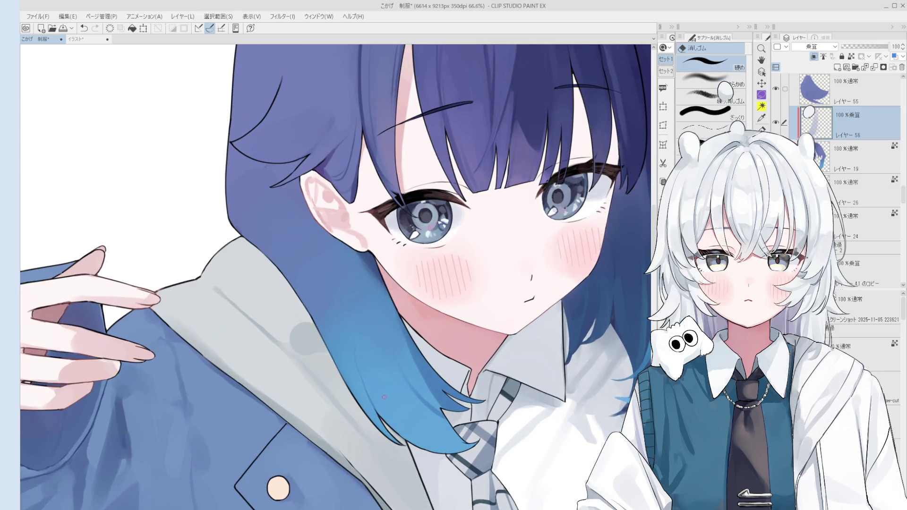
scroll(357, 347, "down", 1)
key("b")
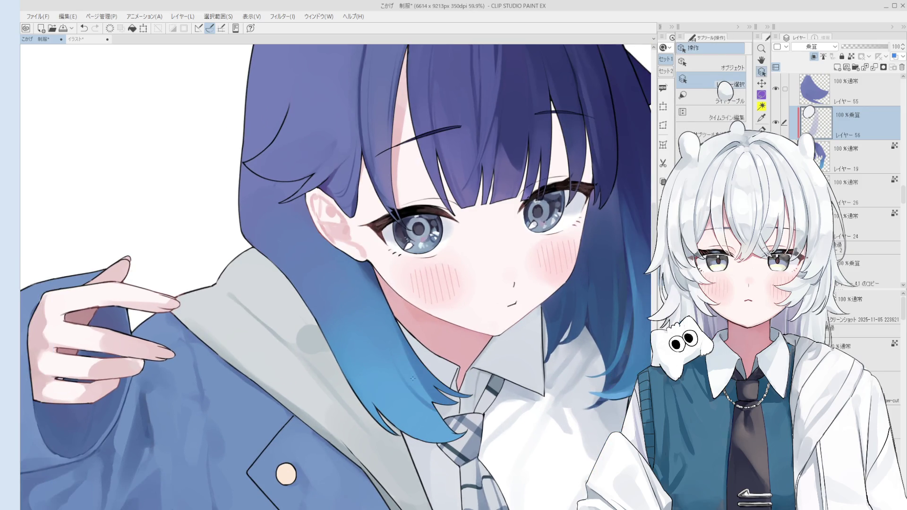
scroll(446, 403, "down", 1)
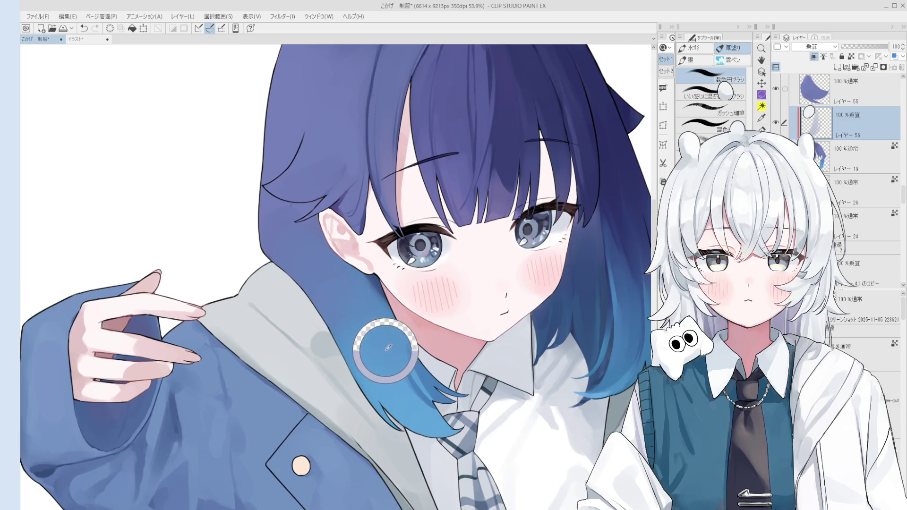
key("o")
key("b")
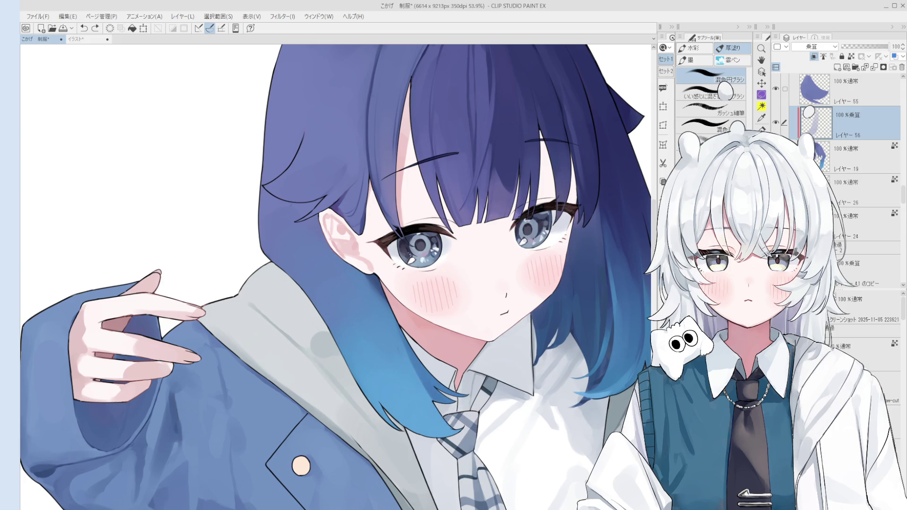
scroll(465, 422, "down", 2)
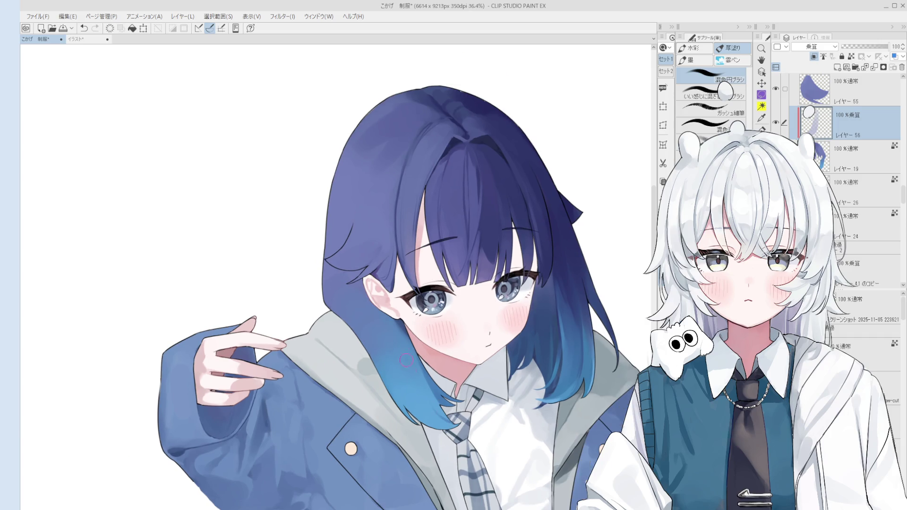
scroll(415, 376, "up", 1)
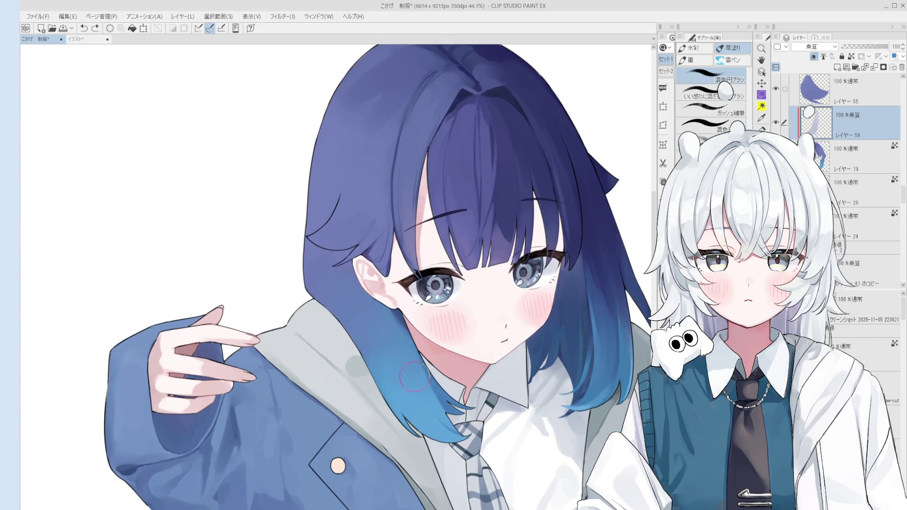
scroll(415, 361, "up", 1)
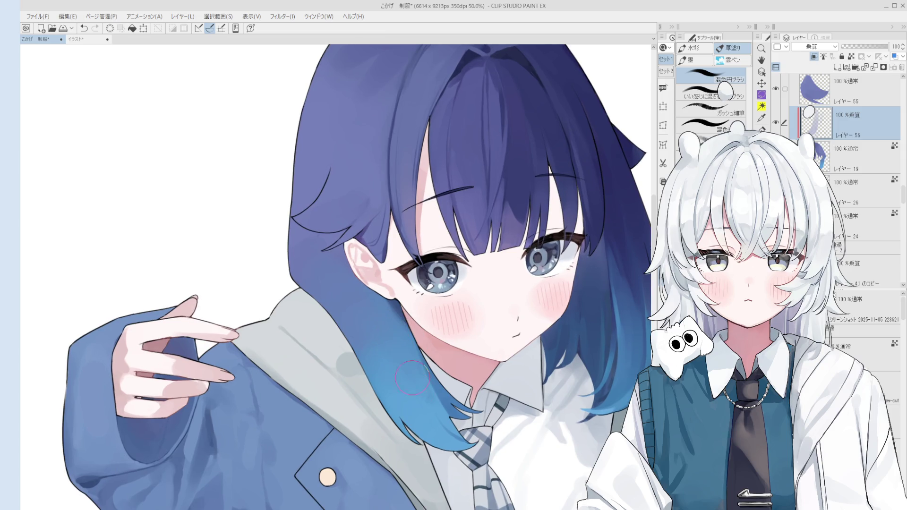
Blend a faint shade over the blue hair tip, shrink the brush and level the view
left_click_drag(417, 386, 437, 402)
key("bracketleft")
key("asciicircum")
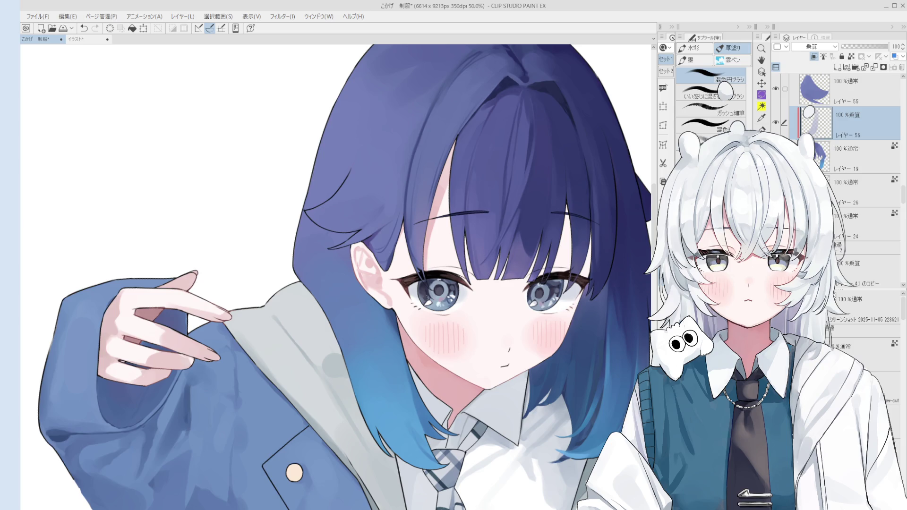
Save the 制服 illustration with Ctrl+S
key("ctrl+s")
Paint faint shading near the collar on the multiply layer, then undo it
scroll(442, 387, "down", 2)
left_click_drag(461, 395, 443, 385)
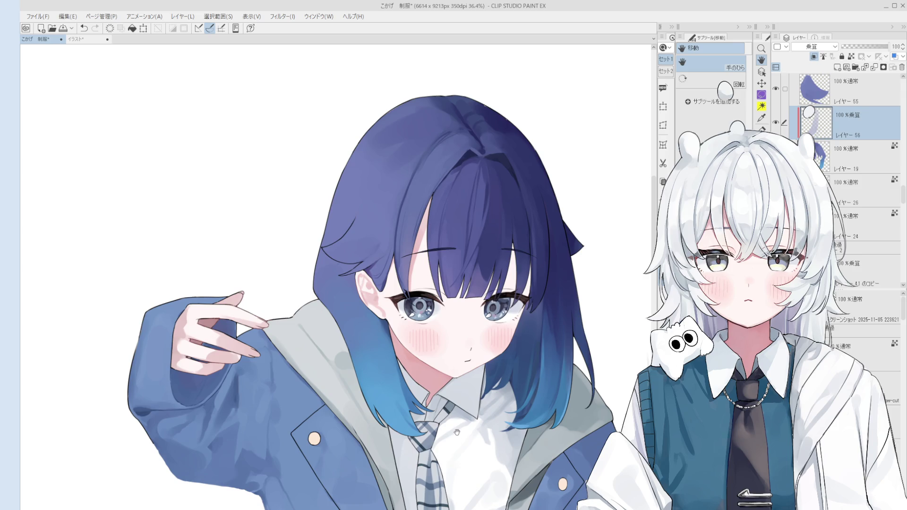
key("o")
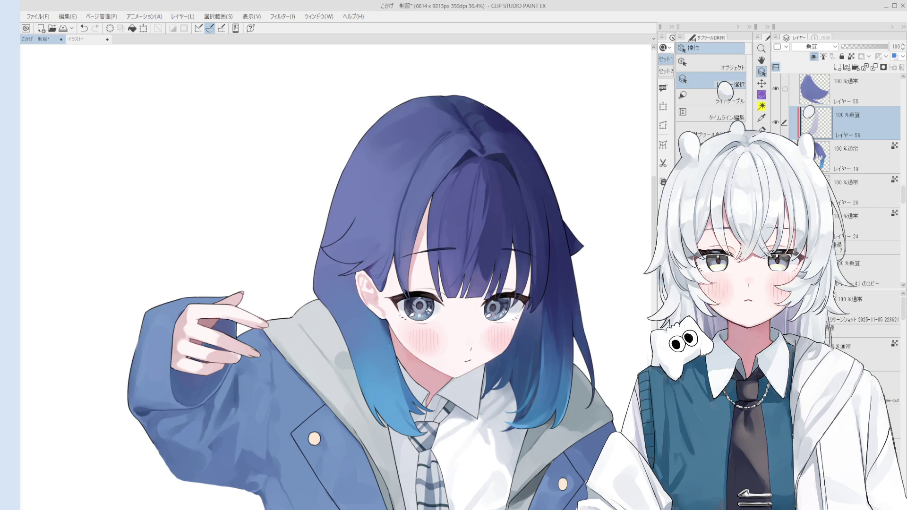
key("b")
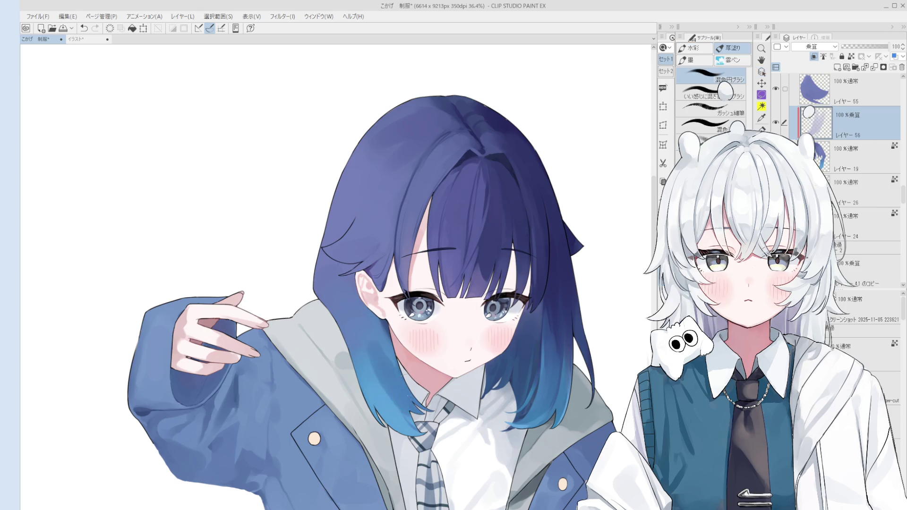
scroll(402, 407, "up", 1)
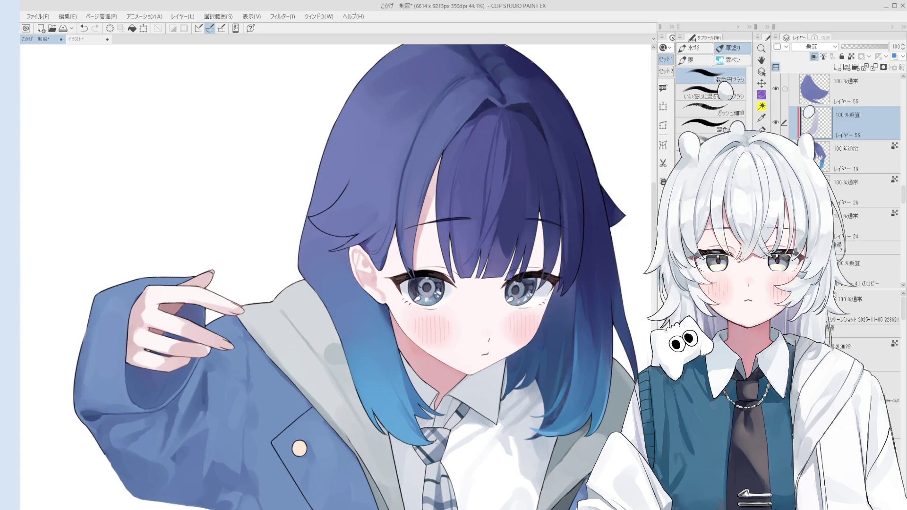
left_click_drag(405, 415, 424, 428)
key("ctrl+z")
left_click(423, 424)
key("ctrl+z")
scroll(394, 402, "up", 1)
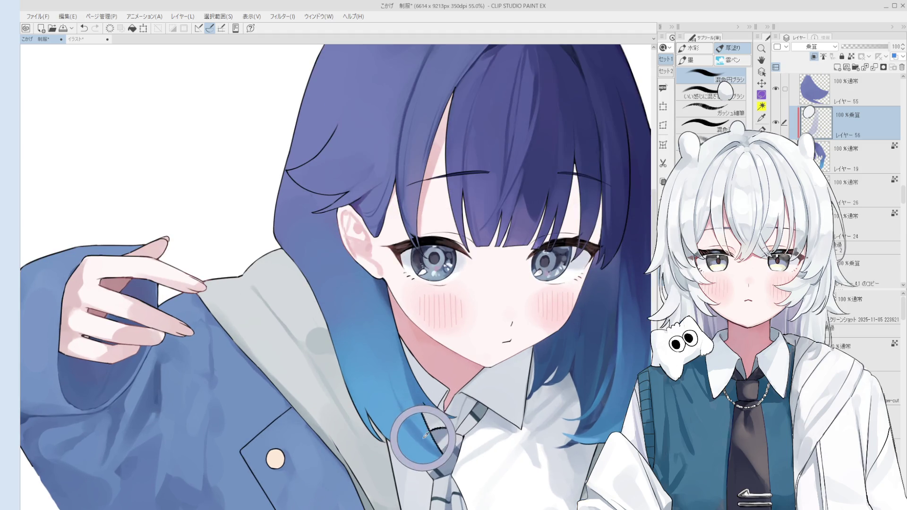
scroll(436, 436, "down", 2)
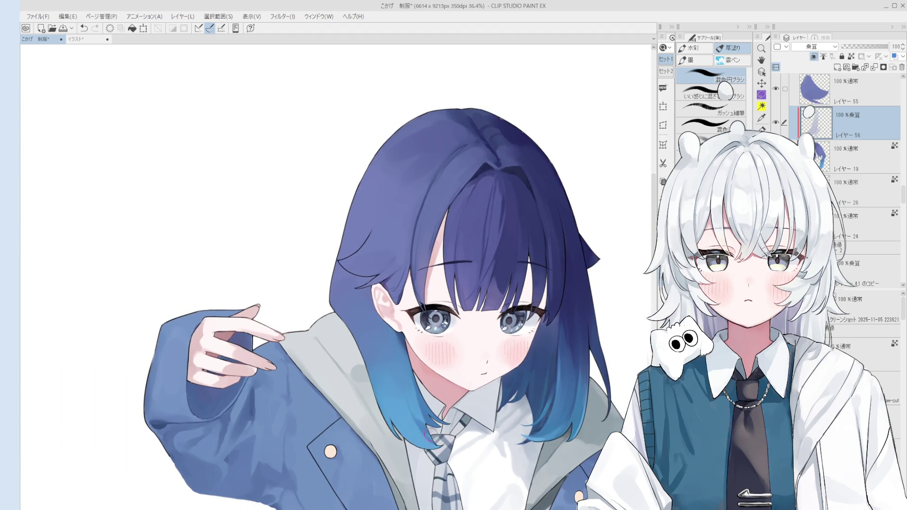
Try several shading strokes over the blue hair tips, undoing each one
key("ctrl+z")
left_click_drag(393, 423, 382, 390)
key("ctrl+z")
scroll(391, 417, "up", 2)
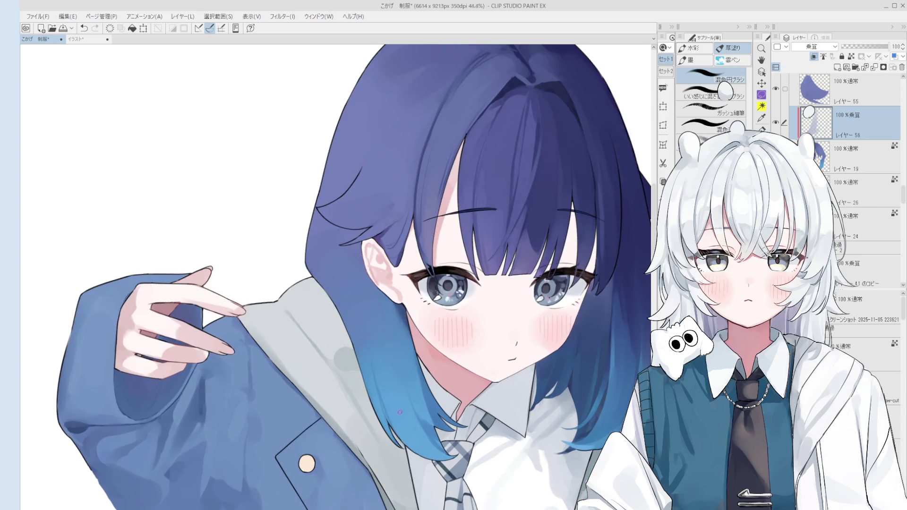
left_click_drag(400, 454, 373, 366)
key("ctrl+z")
left_click_drag(402, 440, 372, 354)
key("ctrl+z")
Repaint the blue hair-tip shading with a final stroke across the tips
left_click_drag(393, 430, 380, 384)
key("ctrl+z")
key("ctrl+z")
left_click_drag(394, 431, 378, 383)
scroll(383, 397, "down", 1)
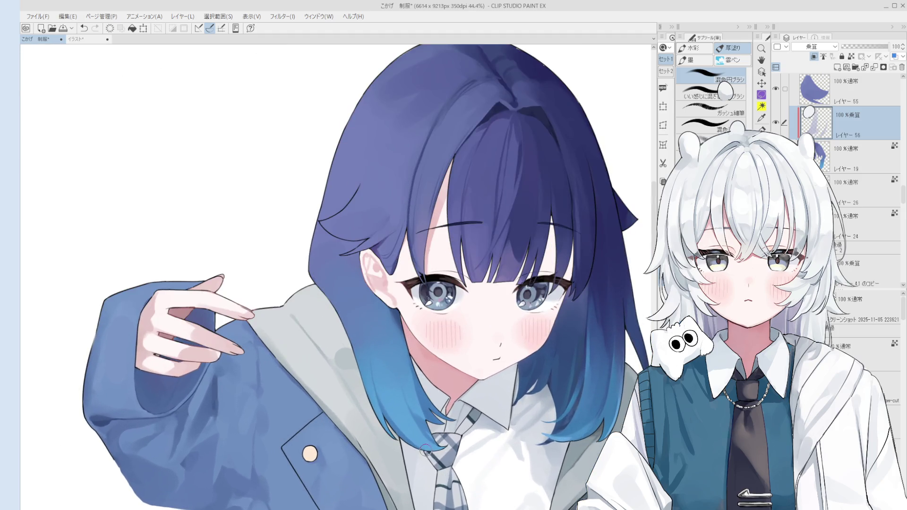
key("ctrl+z")
left_click_drag(453, 446, 407, 425)
scroll(427, 444, "down", 1)
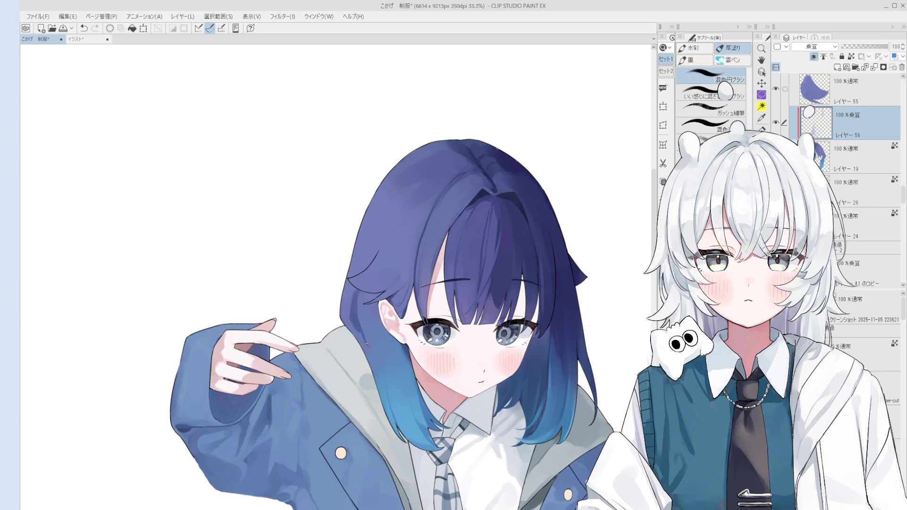
scroll(360, 341, "up", 3)
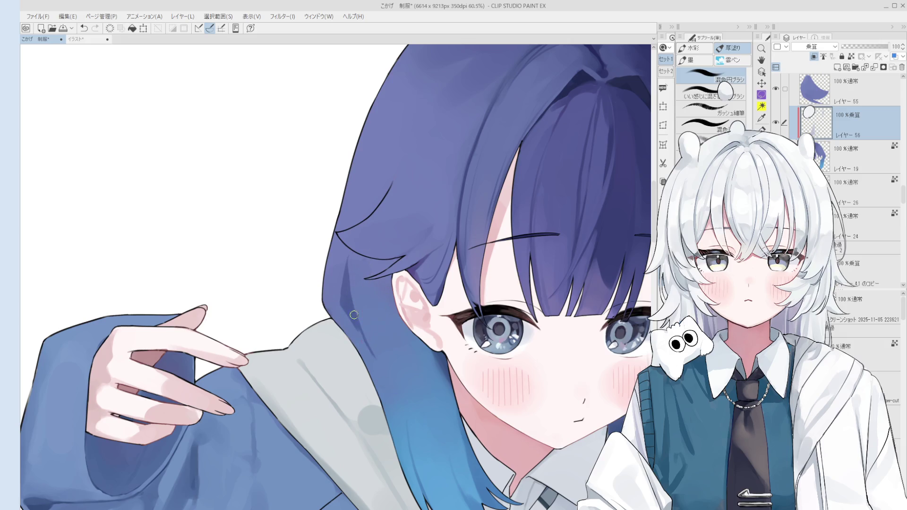
Darken the shading along the hair's left edge and save the file
scroll(386, 386, "down", 2)
left_click_drag(378, 380, 357, 330)
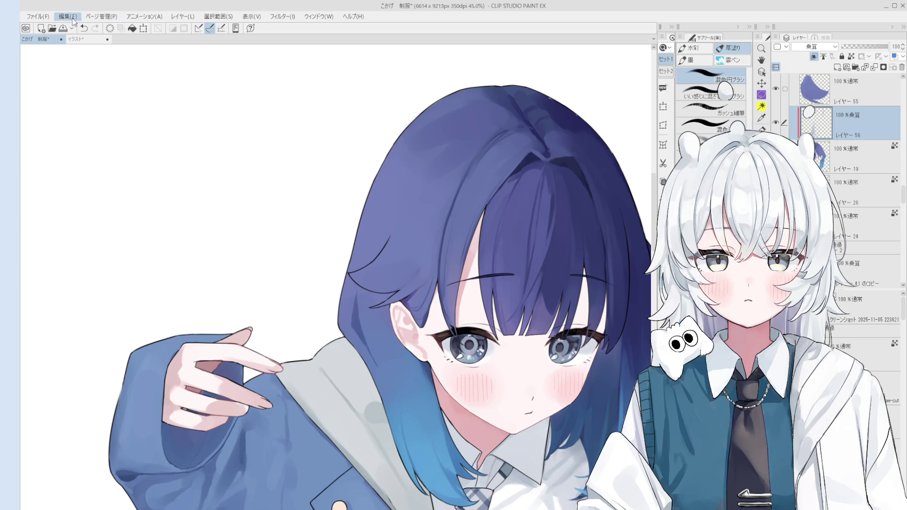
key("ctrl+s")
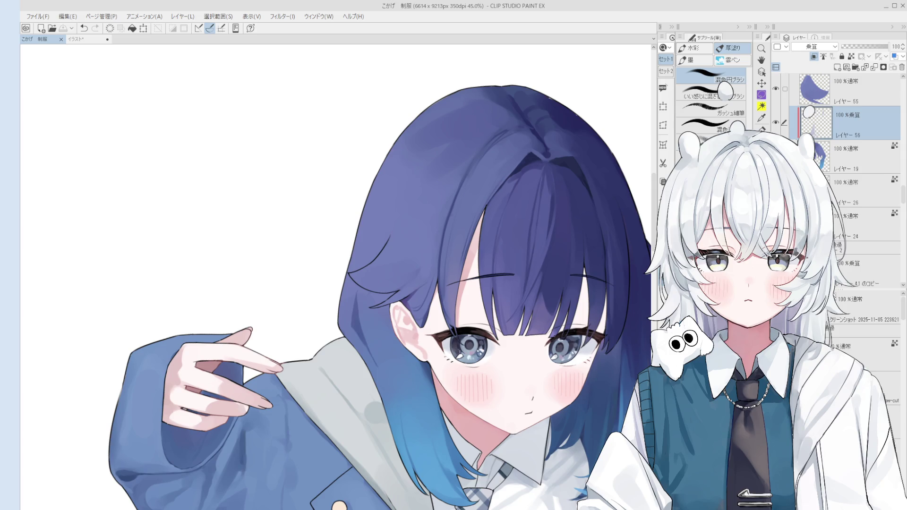
Paint a short shading stroke on the lower hair after undoing two attempts
scroll(415, 365, "down", 1)
key("o")
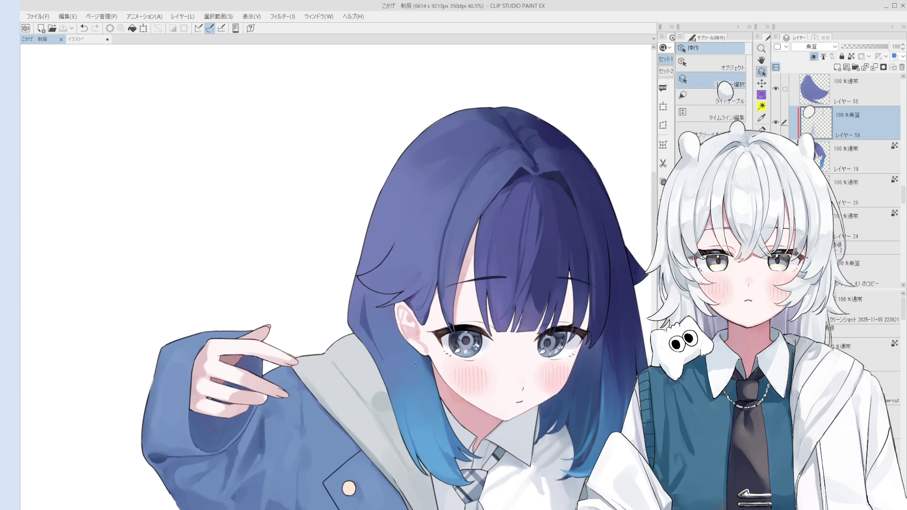
key("b")
left_click_drag(374, 293, 364, 352)
key("ctrl+z")
left_click_drag(406, 330, 385, 432)
key("ctrl+z")
left_click_drag(400, 369, 397, 392)
Try shading strokes on the blue hair tips, undo them, and mirror the view to check
left_click_drag(425, 455, 440, 480)
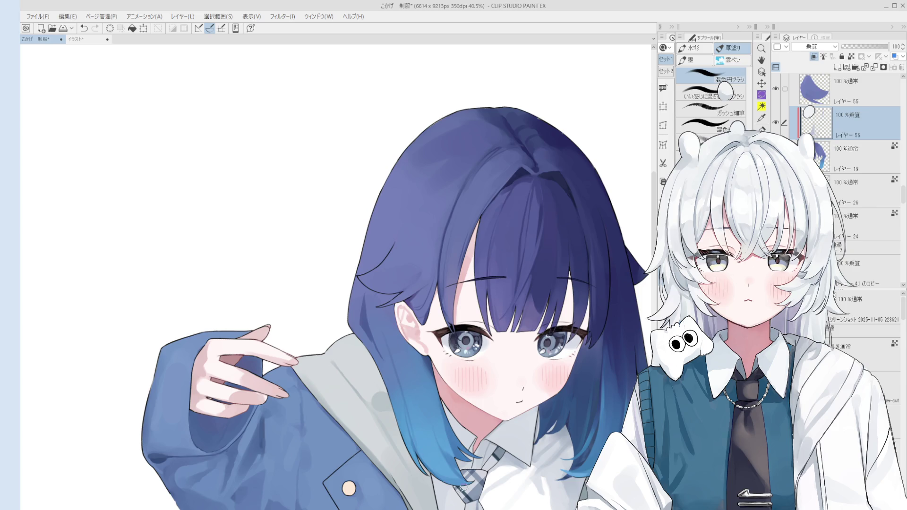
key("ctrl+z")
left_click_drag(418, 354, 425, 409)
key("ctrl+z")
left_click_drag(414, 367, 427, 413)
key("ctrl+z")
key("h")
scroll(410, 397, "down", 2)
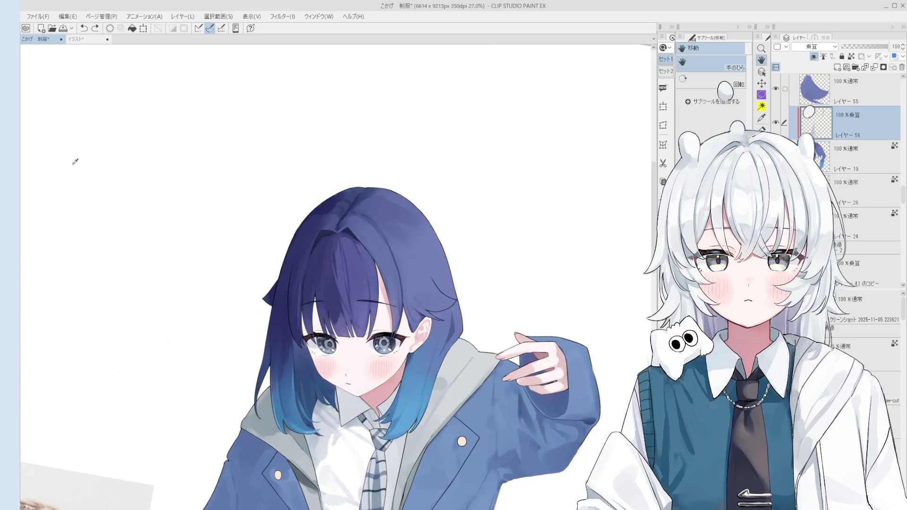
Shift the view so the figure sits further right and return to the brush, zooming on the face
left_click_drag(417, 350, 471, 333)
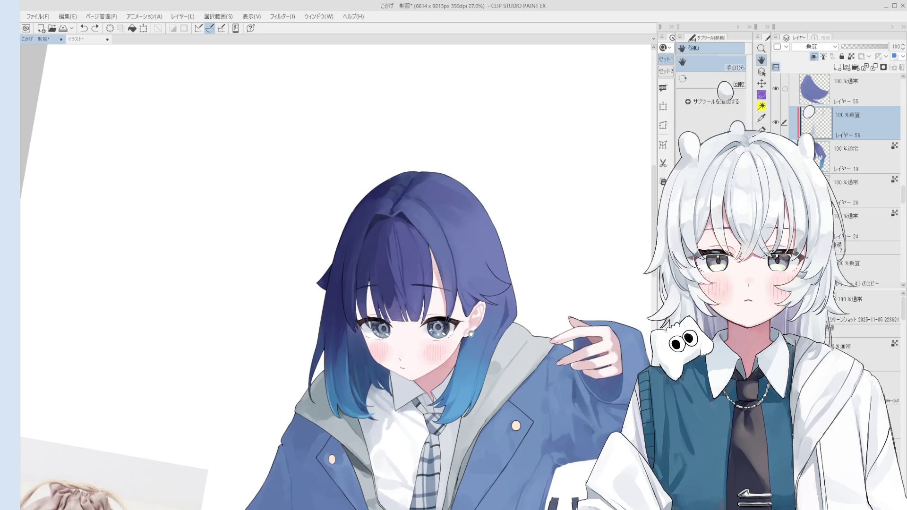
key("b")
scroll(468, 402, "up", 2)
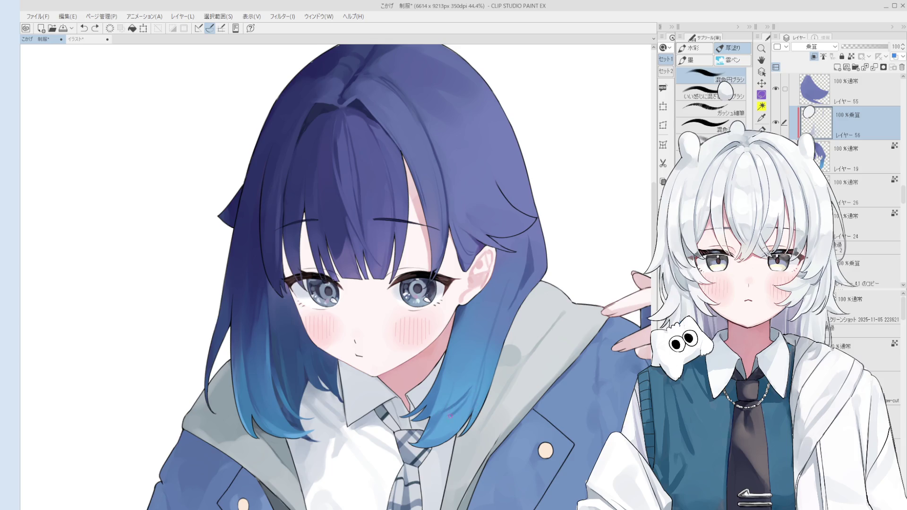
scroll(444, 402, "up", 2)
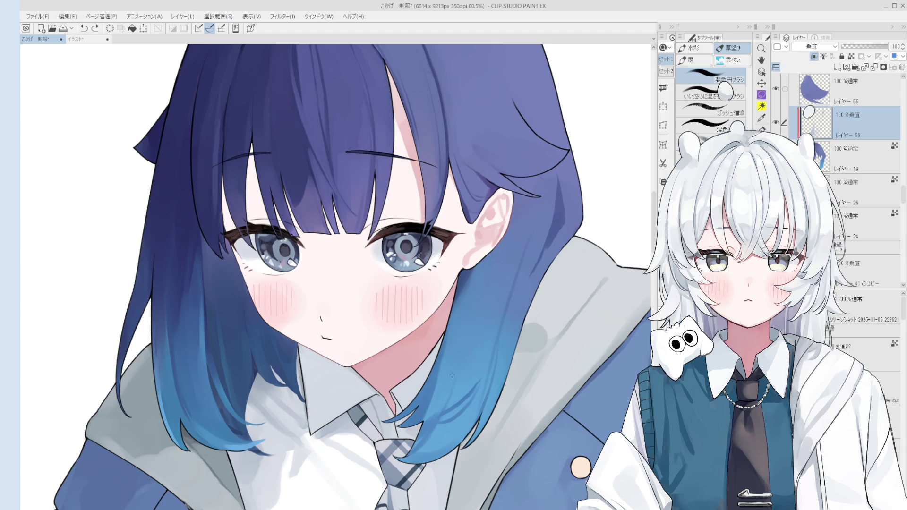
scroll(452, 376, "down", 1)
scroll(449, 386, "up", 2)
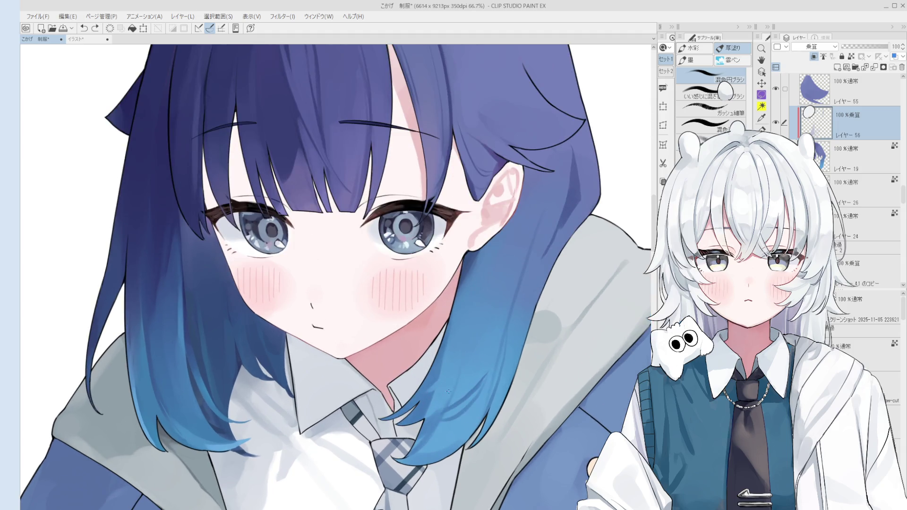
scroll(450, 389, "down", 2)
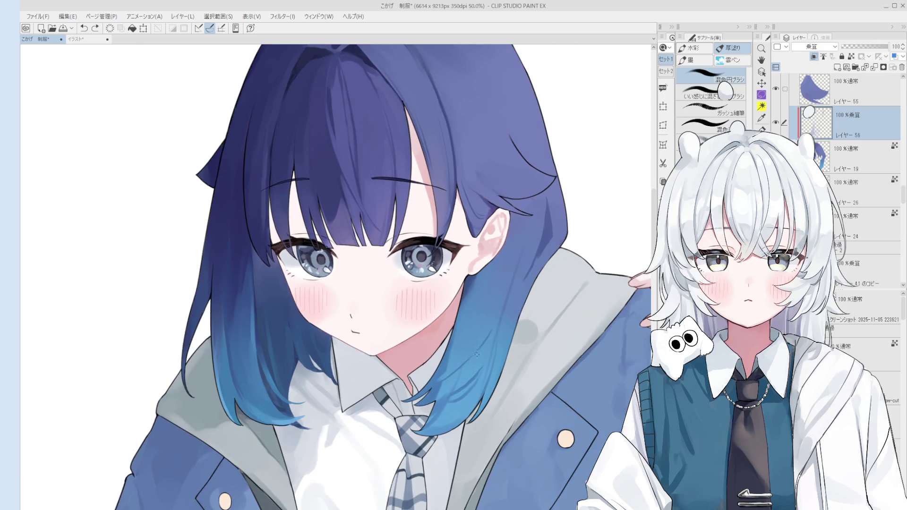
scroll(481, 299, "down", 1)
scroll(504, 363, "up", 1)
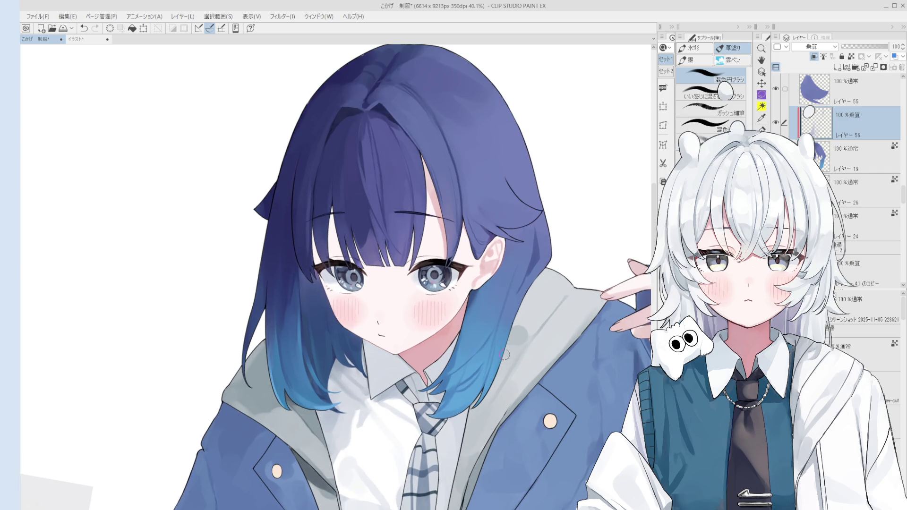
Shrink the brush and darken a face-framing hair strand with a fine blue stroke
key("bracketleft")
key("bracketleft")
key("bracketleft")
left_click_drag(472, 298, 466, 338)
scroll(507, 322, "down", 2)
left_click_drag(506, 318, 503, 359)
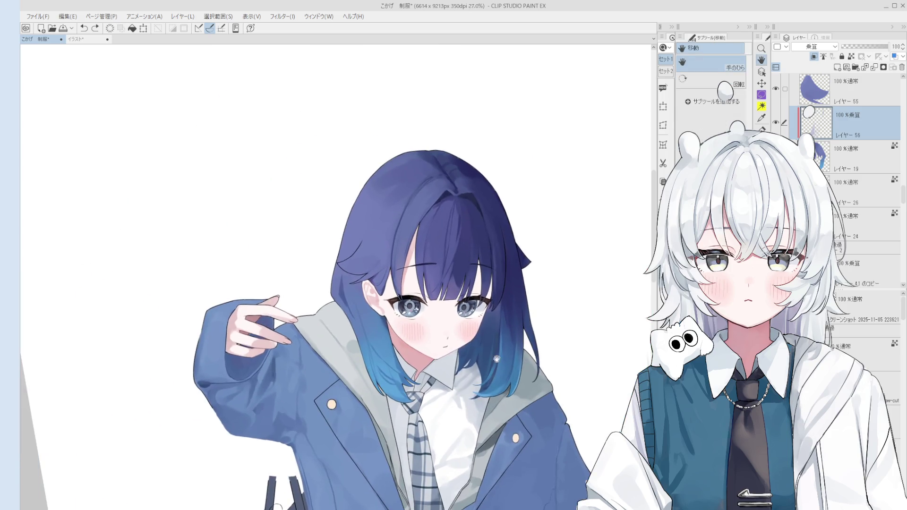
Try a light blue streak beside the cheek on Layer 19, then undo it
scroll(331, 293, "up", 3)
key("b")
left_click(387, 295, "ctrl+shift")
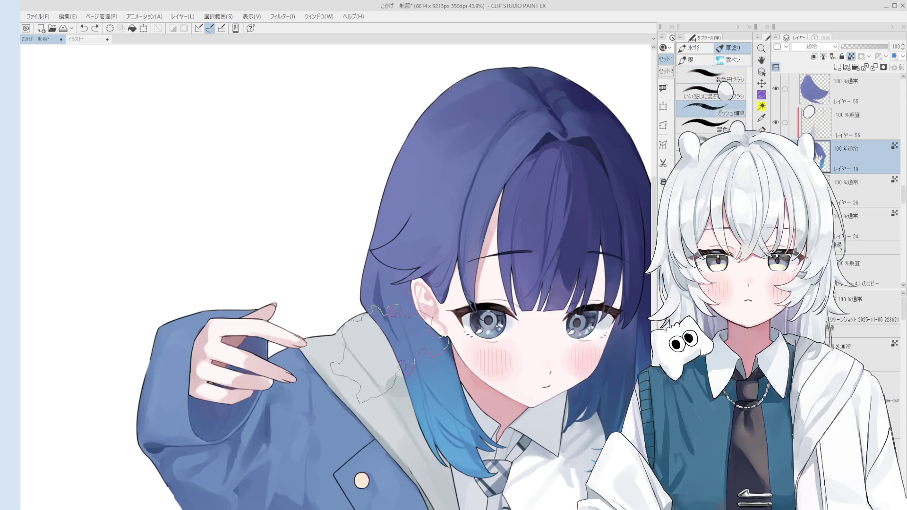
left_click_drag(397, 331, 378, 278)
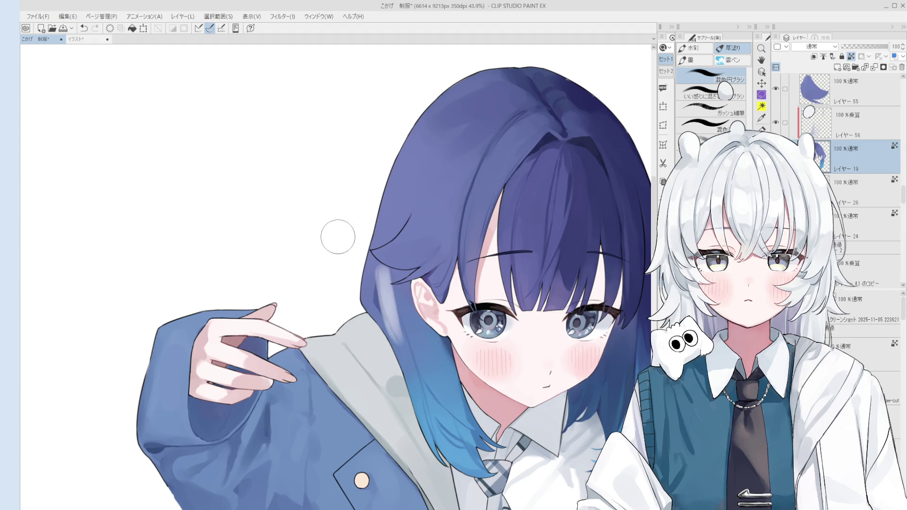
key("ctrl+z")
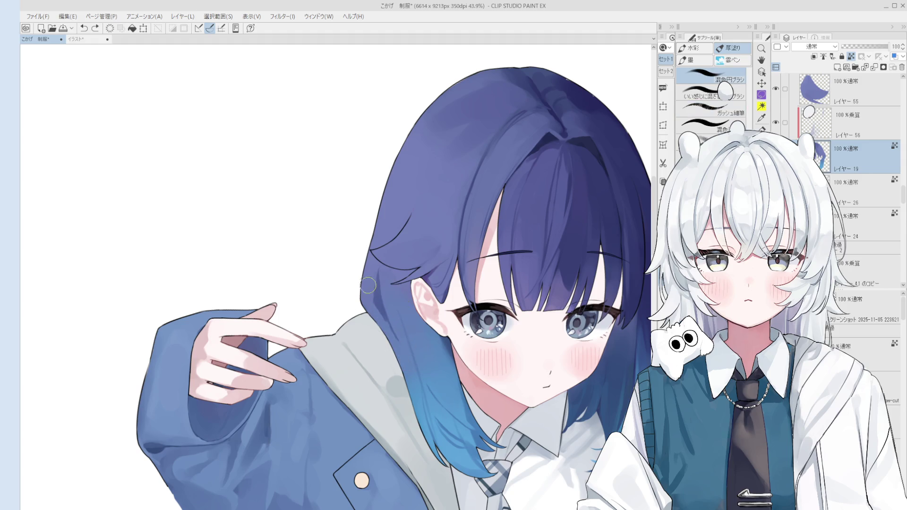
left_click_drag(378, 273, 403, 349)
key("ctrl+z")
On multiply Layer 56, paint faint shading on the hair beside the cheek
left_click(813, 121)
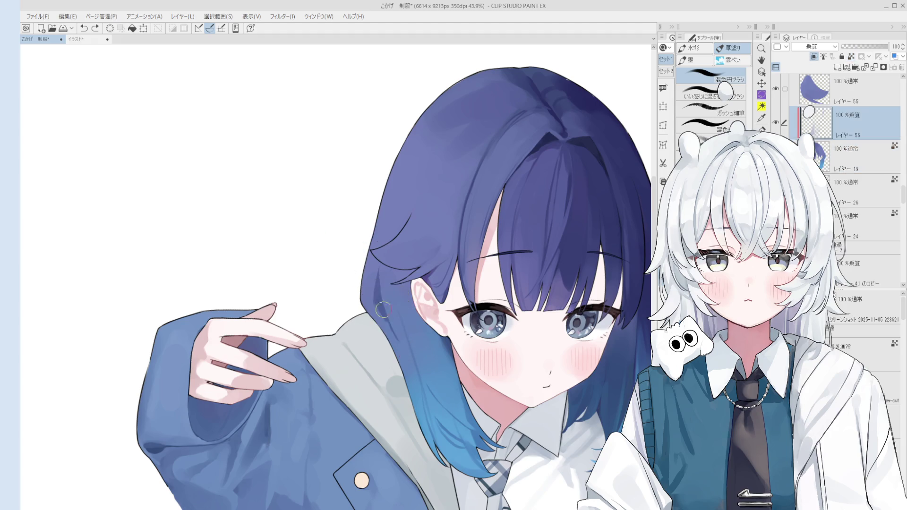
left_click_drag(381, 309, 419, 409)
scroll(403, 336, "down", 1)
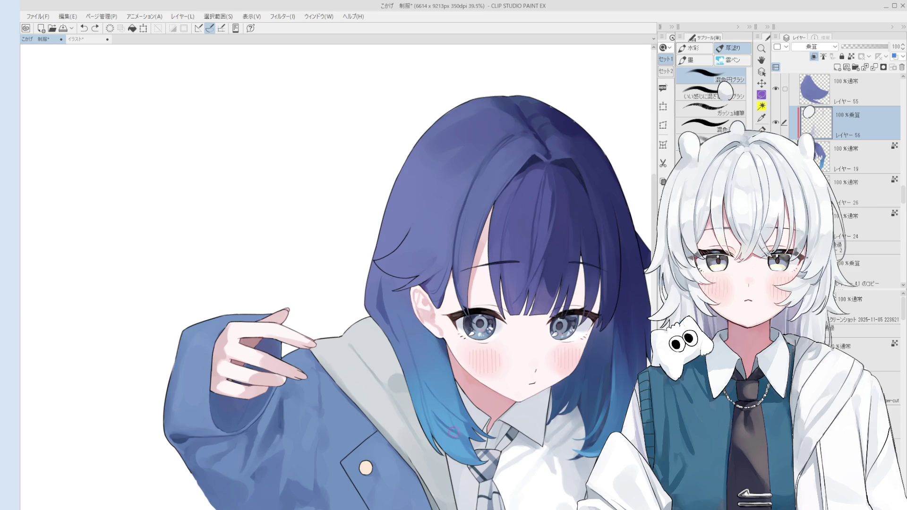
scroll(453, 426, "up", 3)
scroll(414, 368, "down", 1)
left_click_drag(399, 342, 423, 389)
key("ctrl+z")
left_click_drag(398, 341, 425, 370)
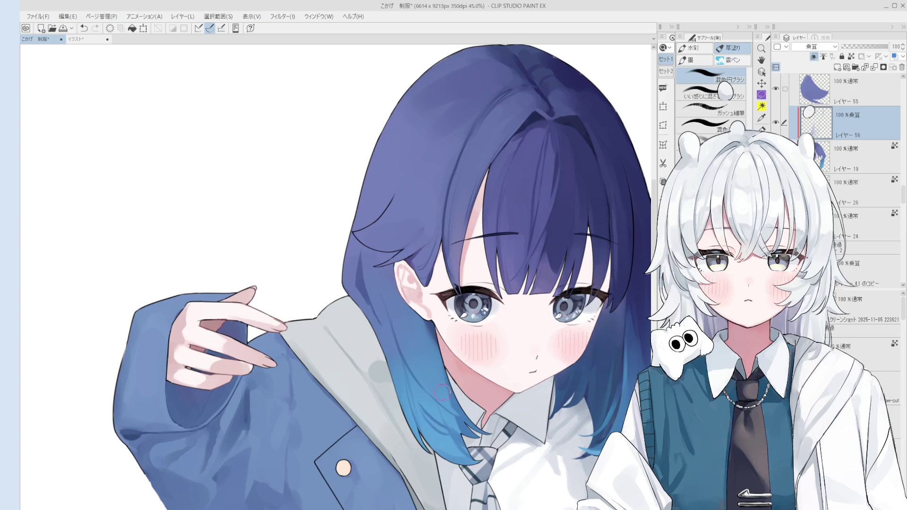
Try shading strokes higher on the hair and near the ear, undoing them
left_click_drag(428, 326, 456, 392)
key("ctrl+z")
left_click_drag(408, 333, 400, 314)
key("ctrl+z")
left_click_drag(399, 347, 397, 293)
scroll(400, 313, "down", 1)
key("ctrl+z")
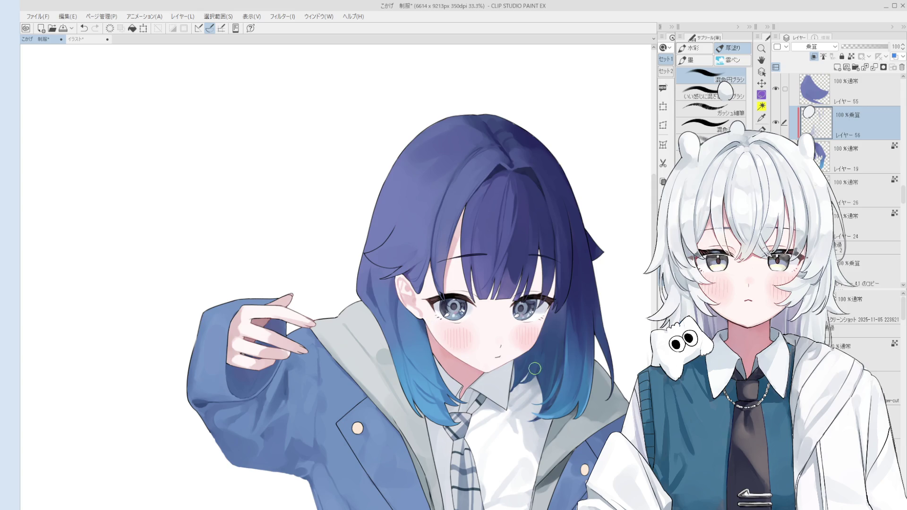
Sample the hair colour and softly blend the lower hair's shading
left_click(398, 305, "alt")
scroll(397, 304, "up", 2)
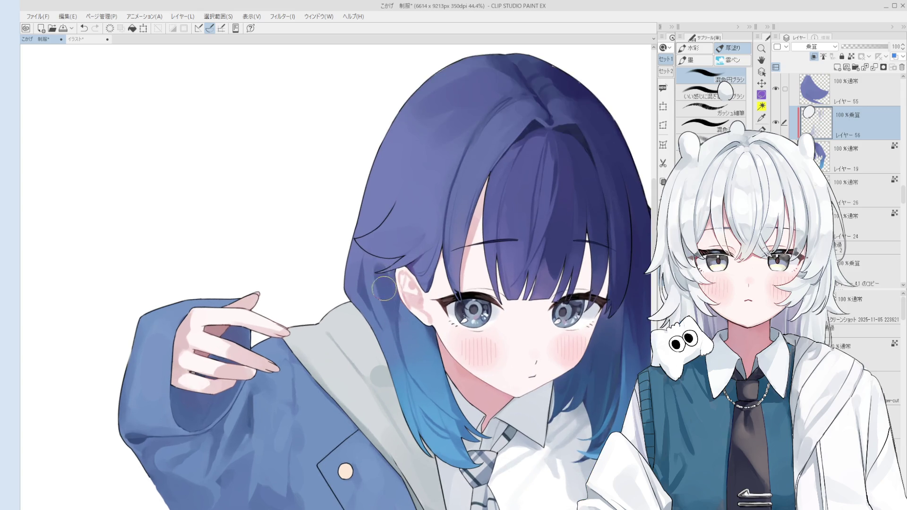
scroll(388, 293, "down", 3)
scroll(387, 274, "up", 2)
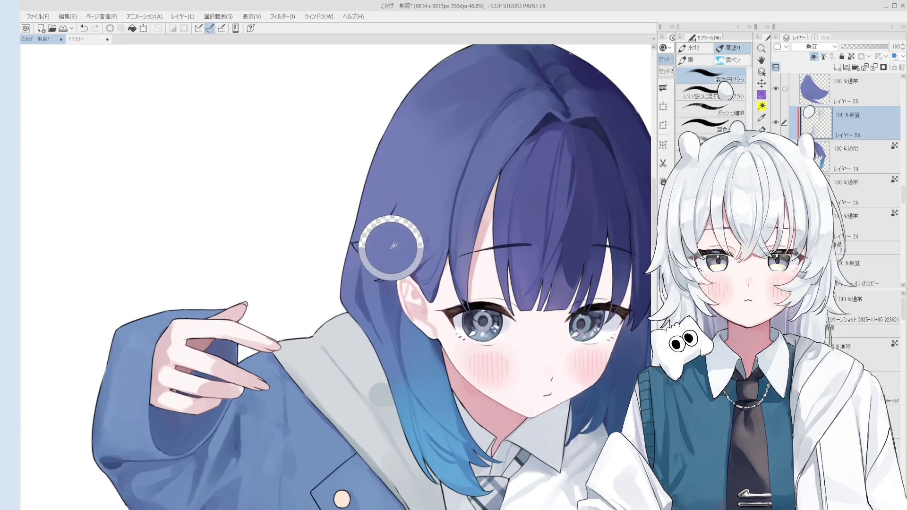
left_click_drag(411, 359, 423, 386)
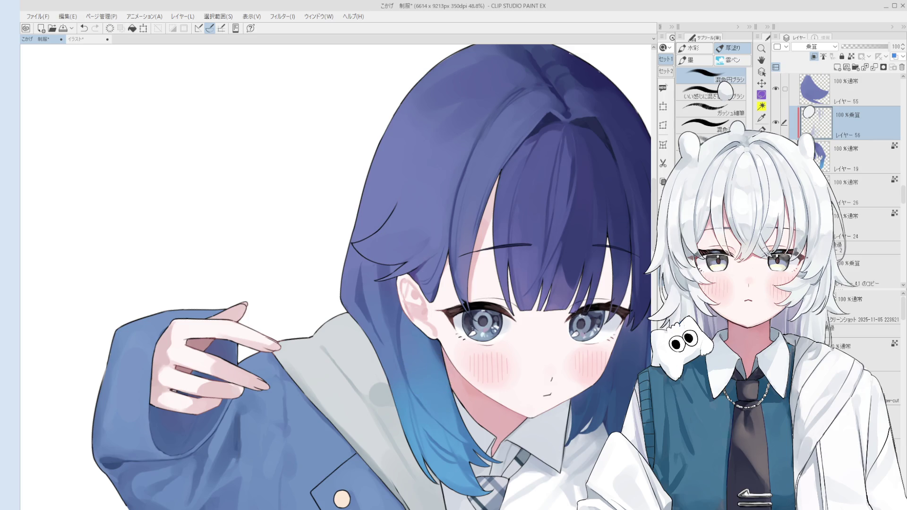
left_click_drag(415, 312, 408, 286)
scroll(414, 340, "down", 2)
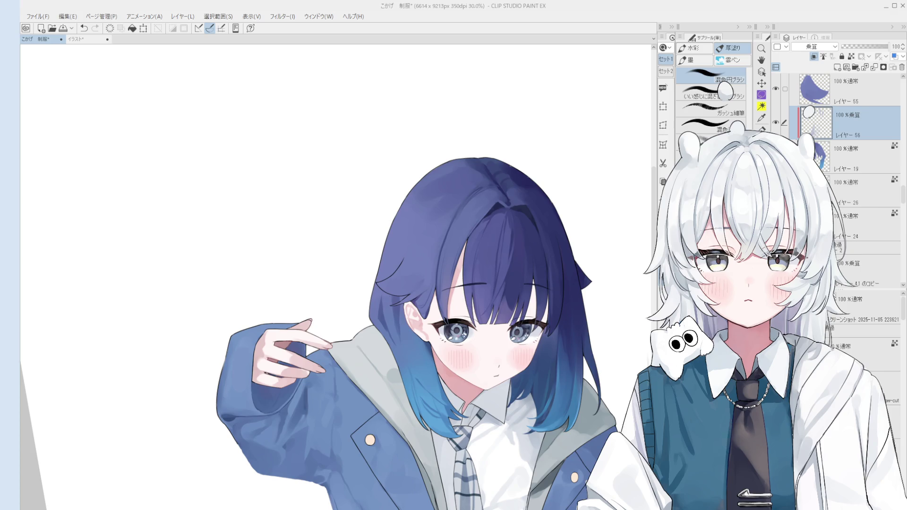
left_click_drag(470, 257, 470, 258)
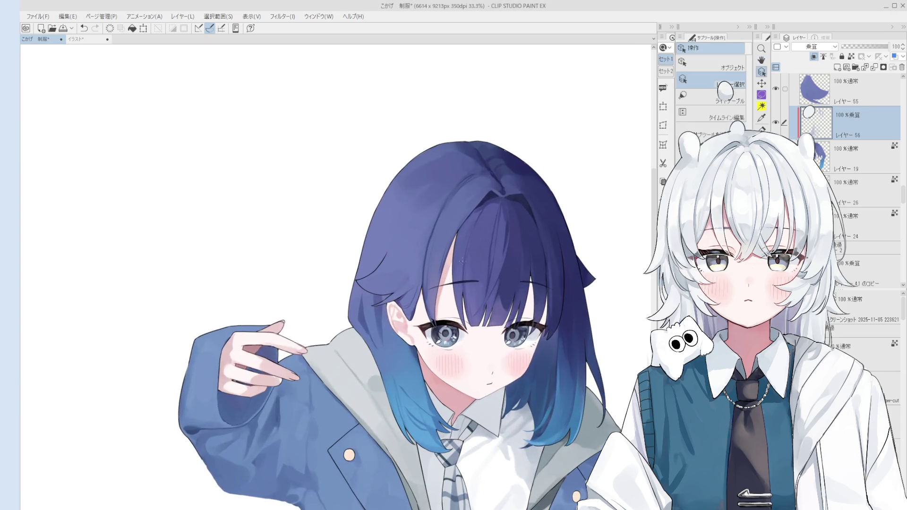
Sample hair colours beside the ear and near the hood
scroll(374, 328, "up", 1)
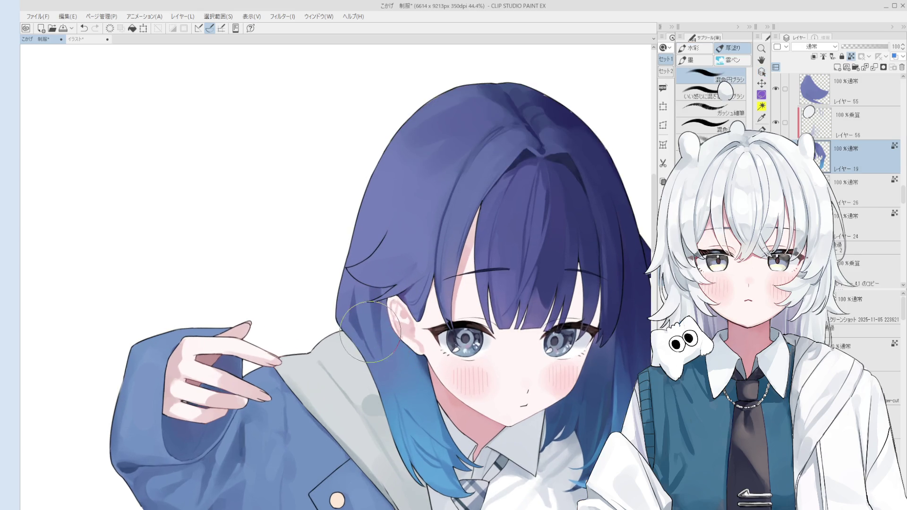
key("b")
scroll(374, 312, "down", 1)
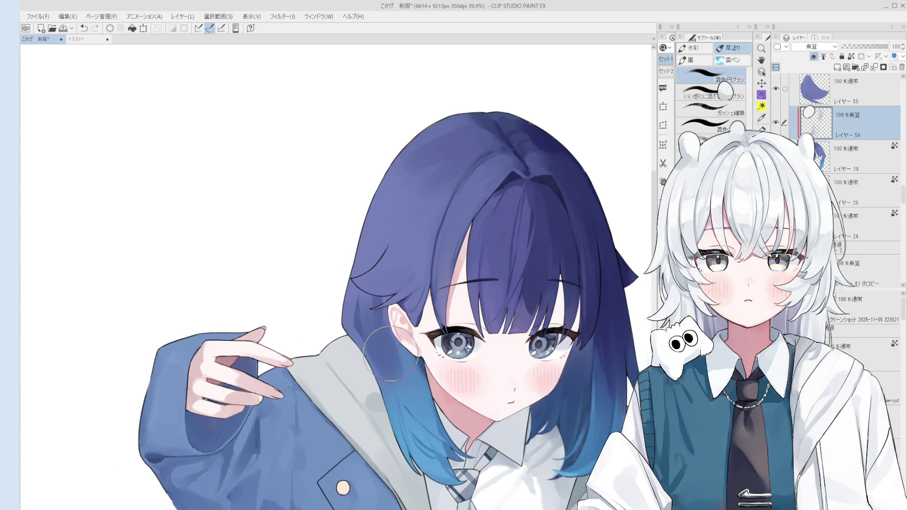
scroll(385, 347, "down", 1)
left_click(397, 362, "alt")
scroll(427, 423, "down", 1)
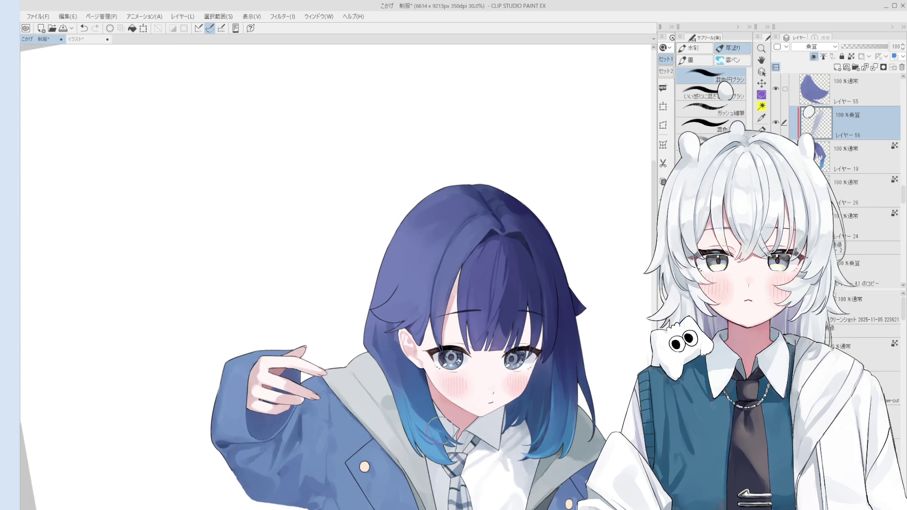
left_click(407, 416, "alt")
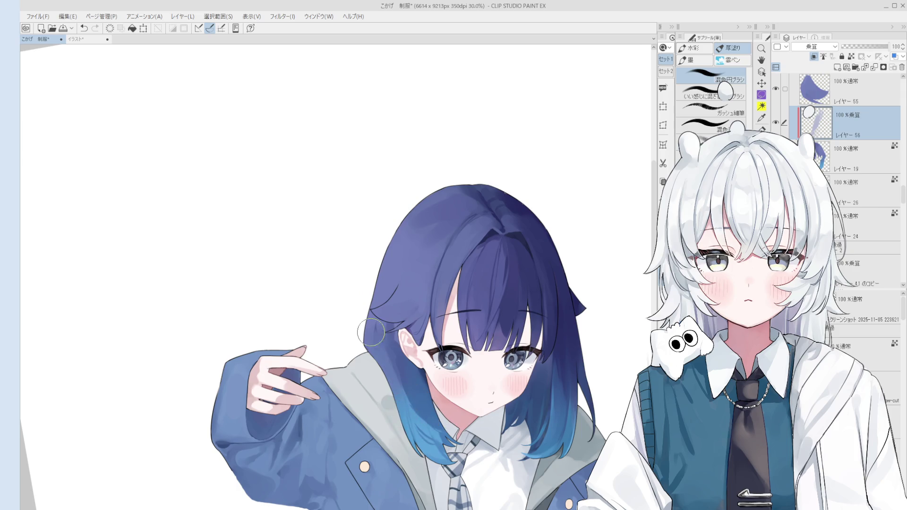
scroll(386, 359, "down", 3)
scroll(423, 406, "up", 2)
scroll(425, 410, "down", 2)
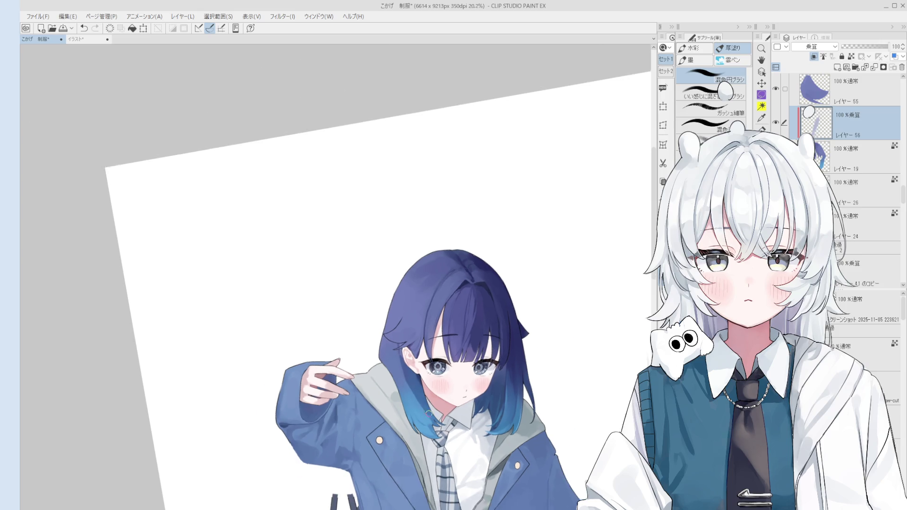
scroll(427, 409, "up", 2)
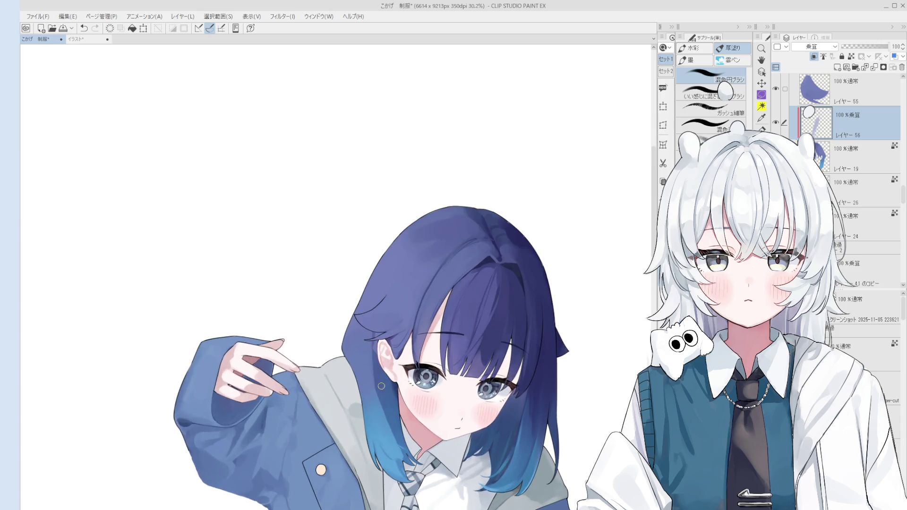
scroll(382, 387, "up", 2)
Faintly blend the dark blue hair beside the ear with the blending brush
left_click_drag(361, 378, 337, 370)
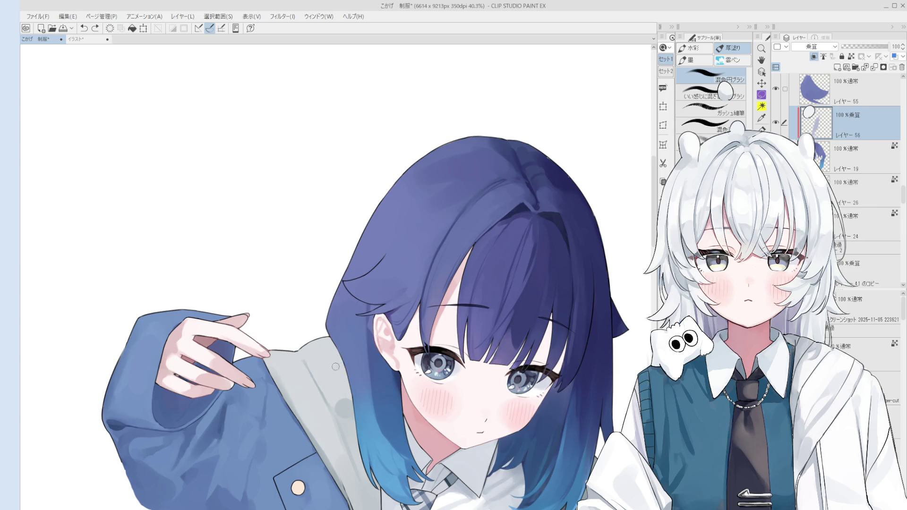
key("ctrl+z")
left_click_drag(383, 401, 397, 444)
scroll(399, 447, "down", 1)
scroll(402, 464, "up", 1)
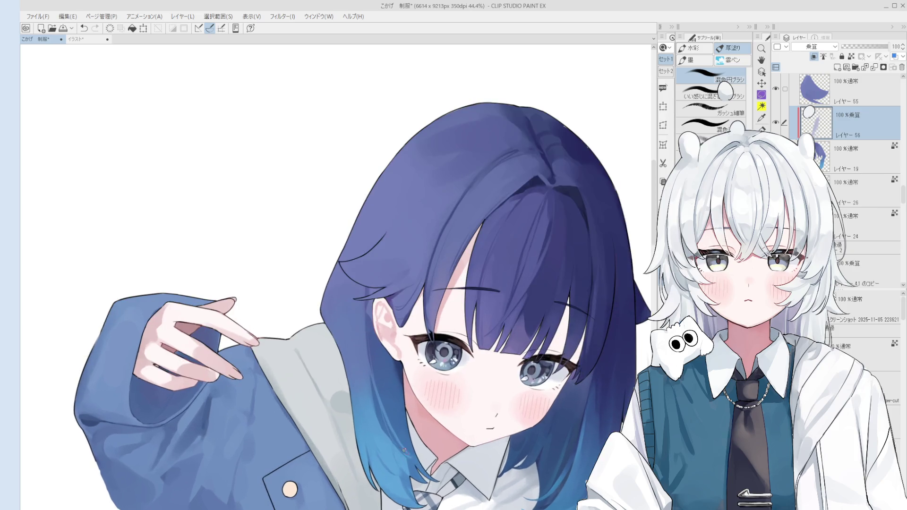
scroll(403, 464, "up", 2)
key("ctrl+z")
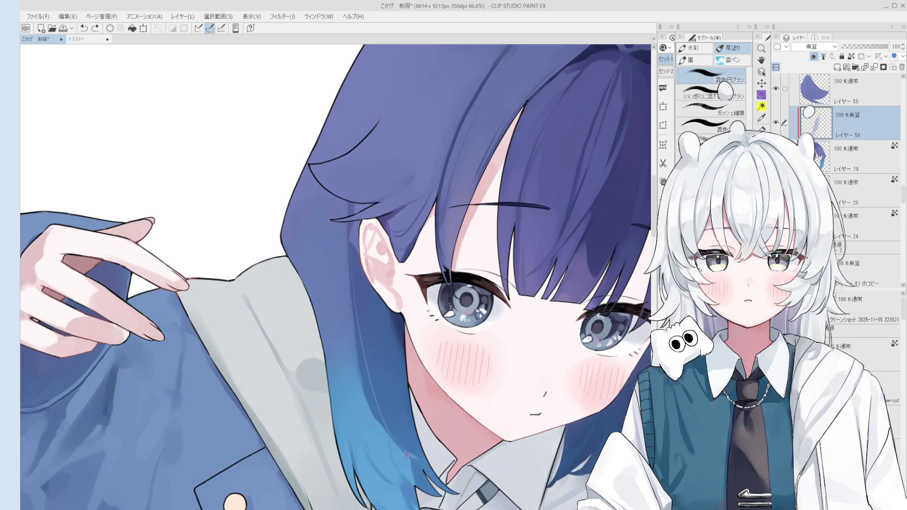
Try several blending strokes where the lower hair's purple meets bright blue, undoing poor ones
left_click_drag(392, 466, 381, 425)
key("ctrl+z")
mouse_move(395, 470)
left_mouse_down()
mouse_move(376, 428)
mouse_move(386, 453)
mouse_move(381, 487)
left_mouse_up()
key("ctrl+z")
key("ctrl+z")
left_click_drag(368, 424, 399, 473)
key("ctrl+z")
scroll(372, 415, "down", 1)
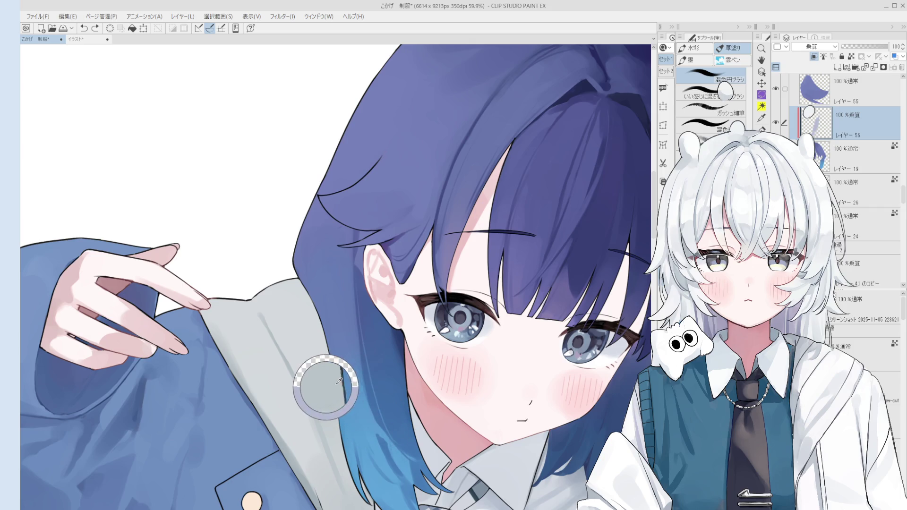
mouse_move(372, 411)
left_mouse_down()
mouse_move(411, 447)
mouse_move(402, 440)
left_mouse_up()
key("ctrl+z")
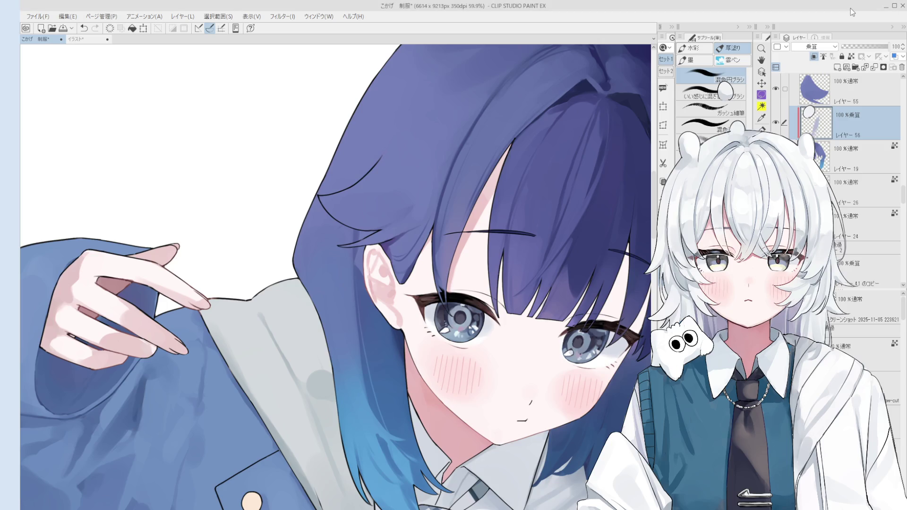
key("minus")
Reset the canvas rotation, return to the brush and enlarge it with ]
key("o")
key("b")
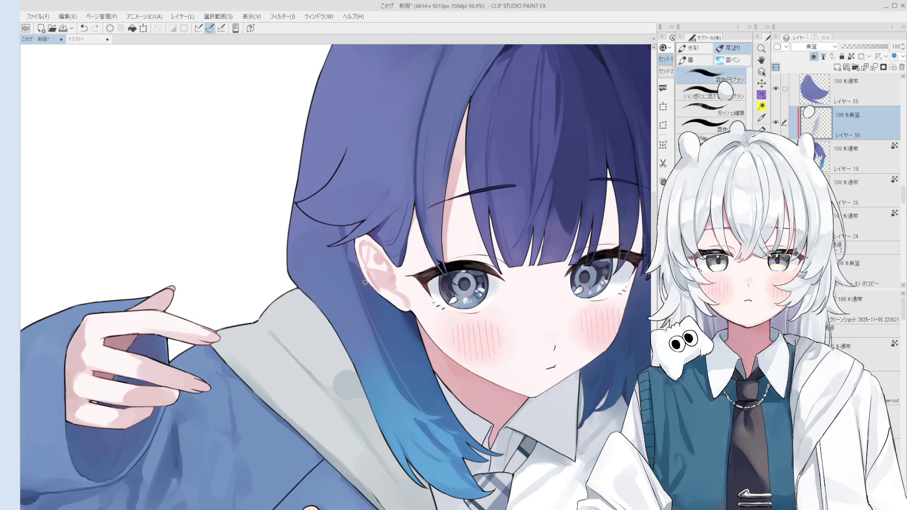
scroll(365, 272, "down", 3)
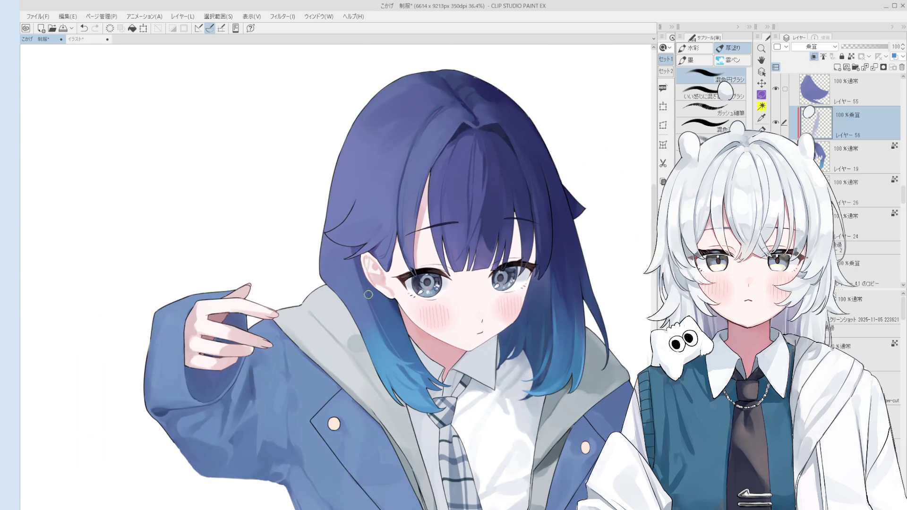
scroll(363, 303, "down", 2)
key("bracketright")
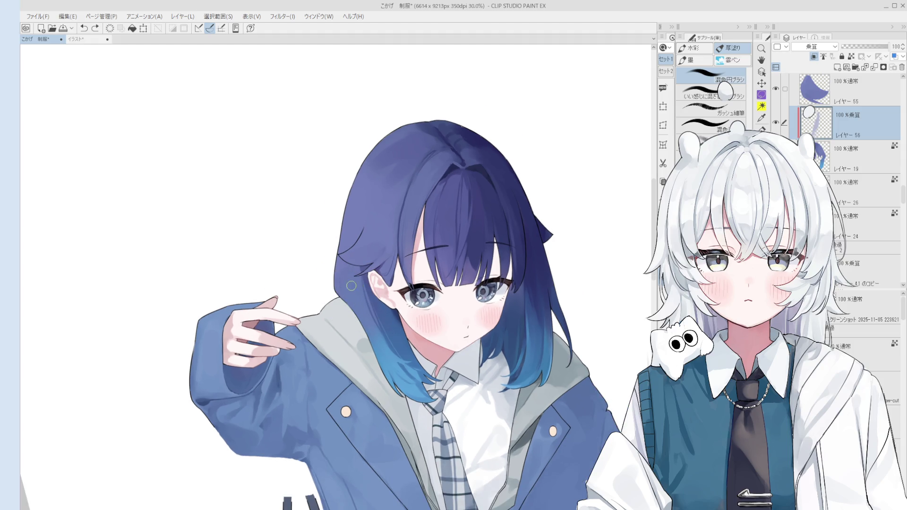
scroll(349, 293, "down", 2)
scroll(357, 301, "up", 2)
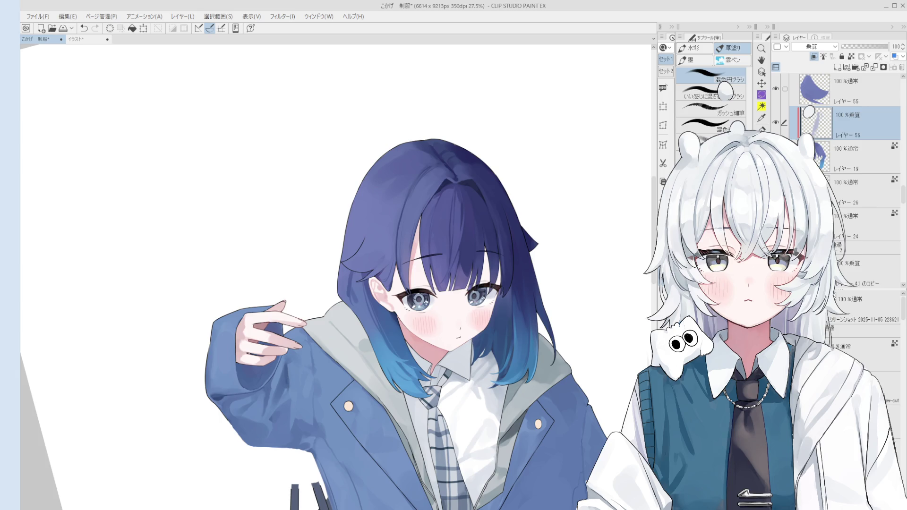
left_click(379, 316, "ctrl+shift")
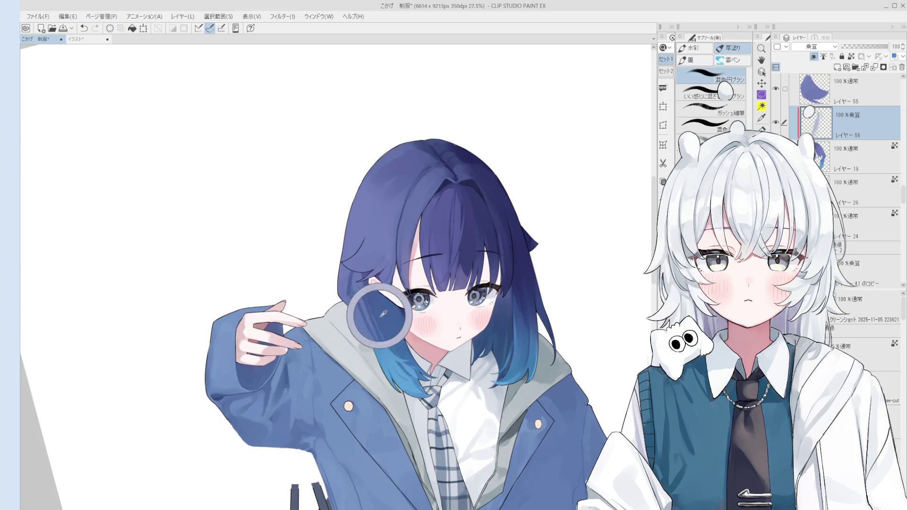
scroll(357, 302, "up", 2)
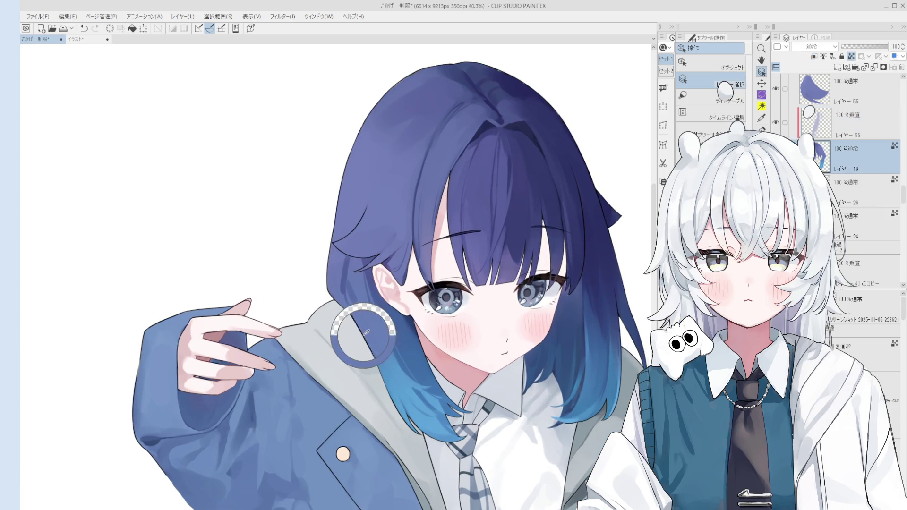
key("b")
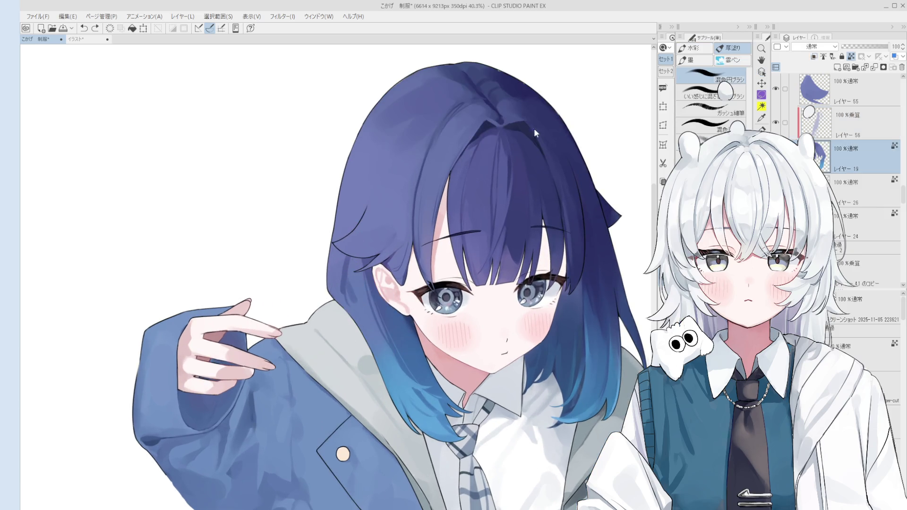
key("o")
left_click(346, 293)
key("b")
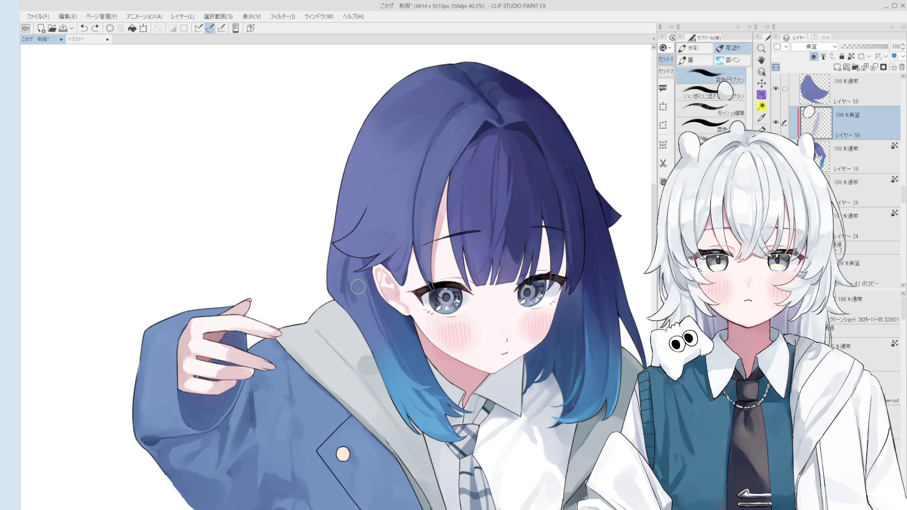
scroll(351, 293, "down", 3)
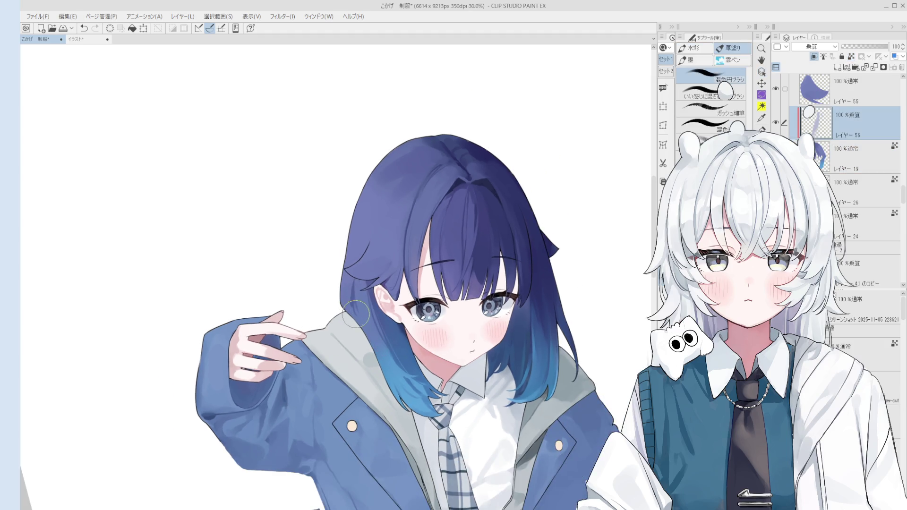
key("minus")
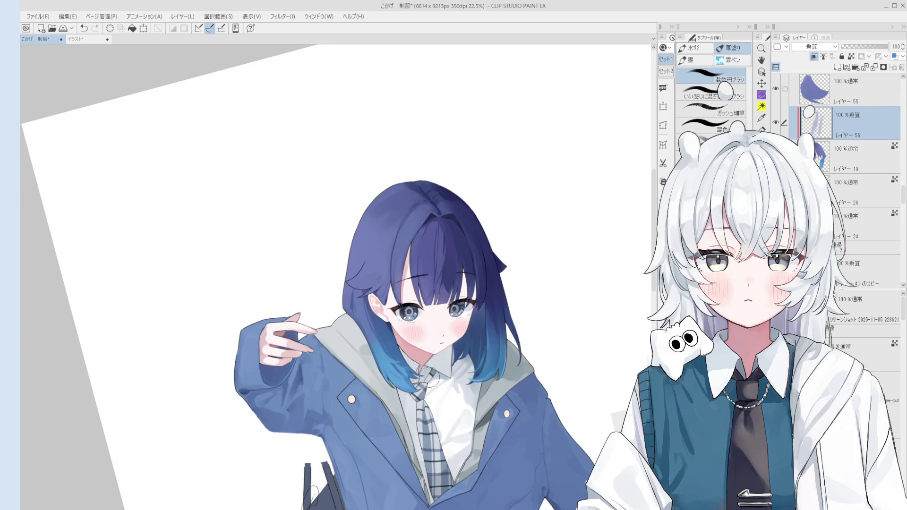
scroll(428, 391, "up", 1)
scroll(427, 391, "up", 1)
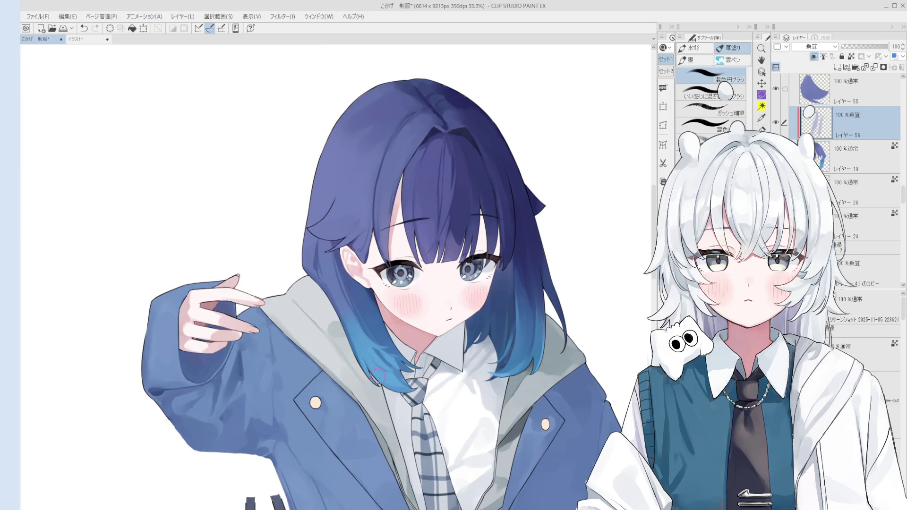
scroll(400, 383, "down", 1)
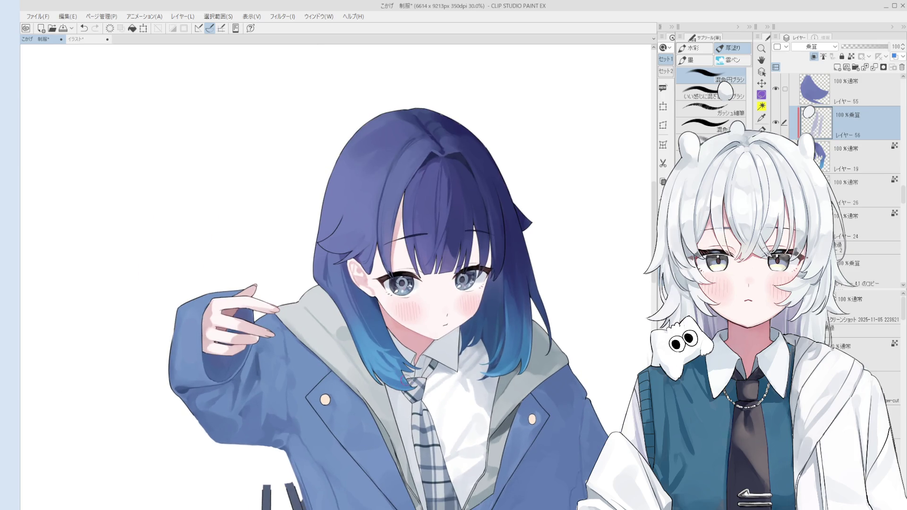
scroll(368, 344, "up", 1)
key("ctrl+z")
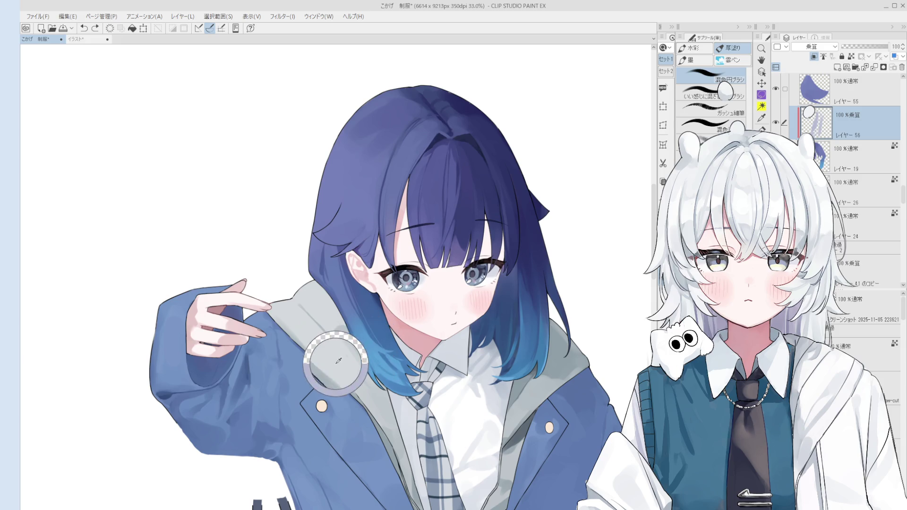
key("ctrl+y")
scroll(373, 362, "down", 1)
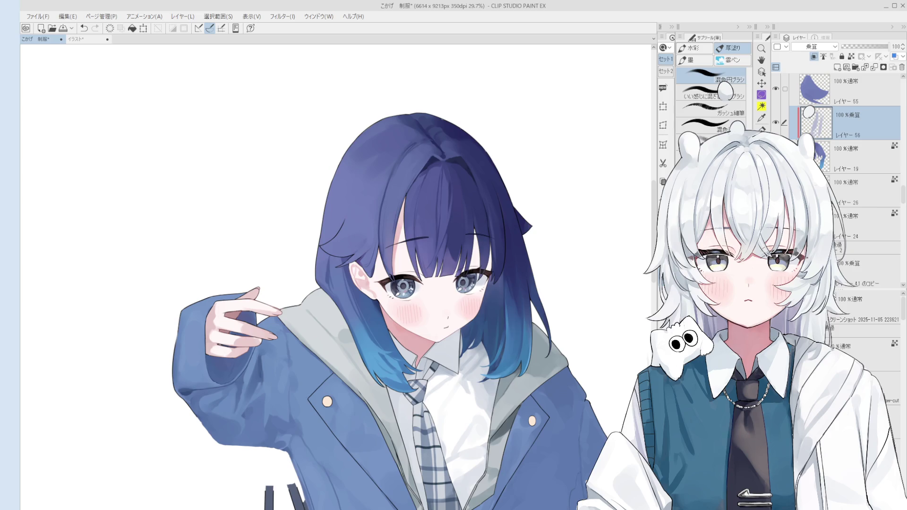
Save the illustration to 制服 with Ctrl+S
key("ctrl+s")
Straighten the view, return to the brush and zoom in on the hair
key("o")
scroll(334, 281, "up", 1)
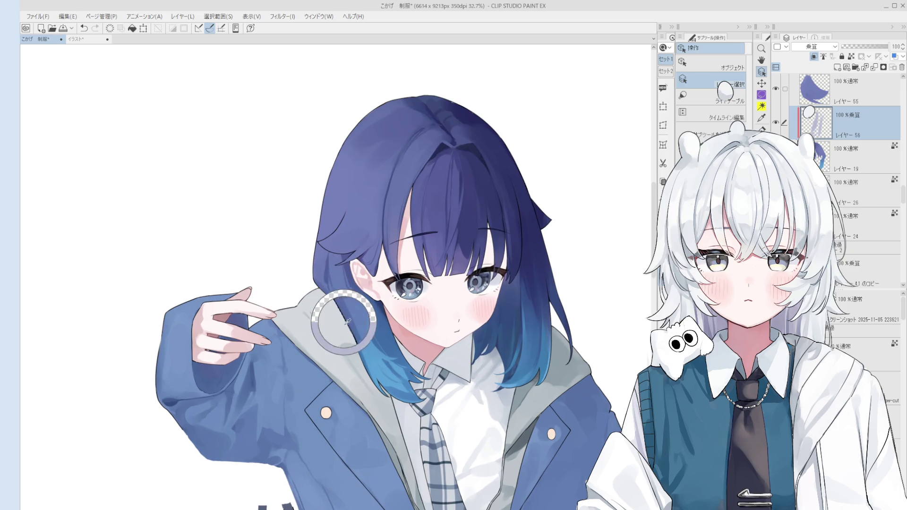
key("b")
scroll(338, 291, "up", 1)
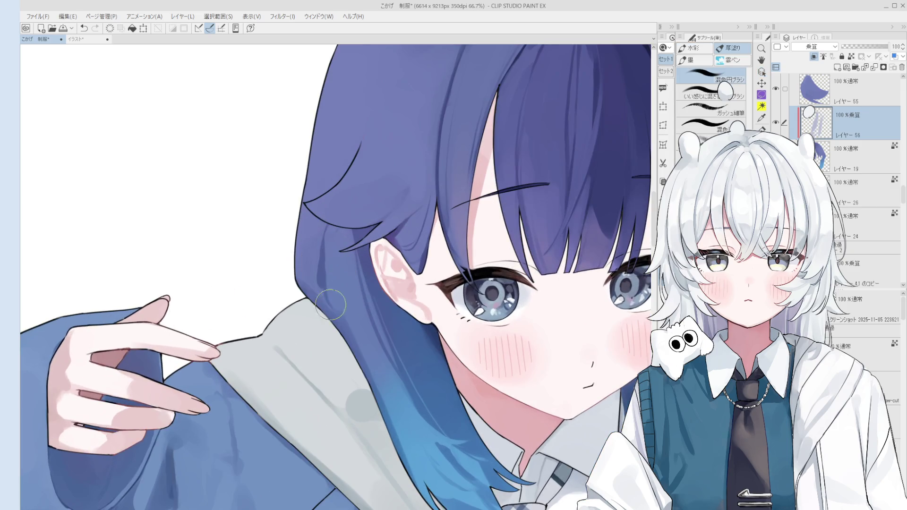
scroll(347, 294, "up", 1)
scroll(354, 296, "down", 2)
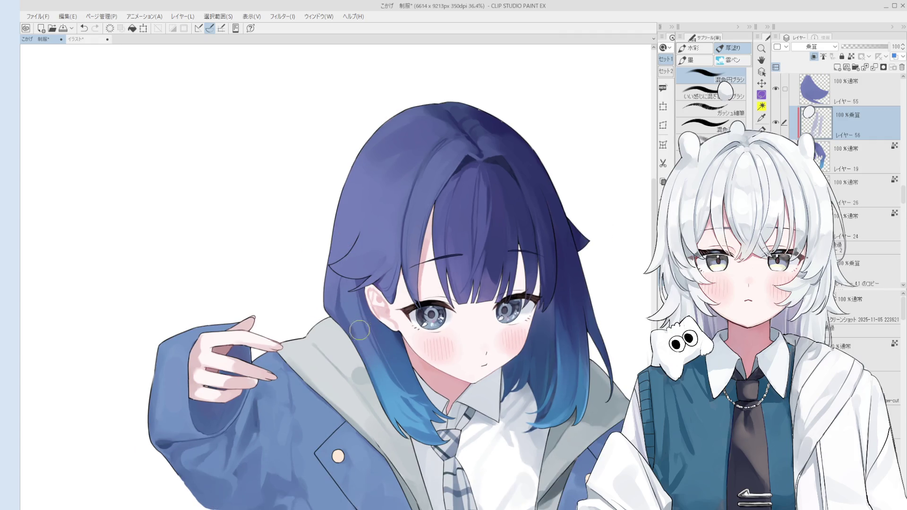
scroll(356, 344, "down", 2)
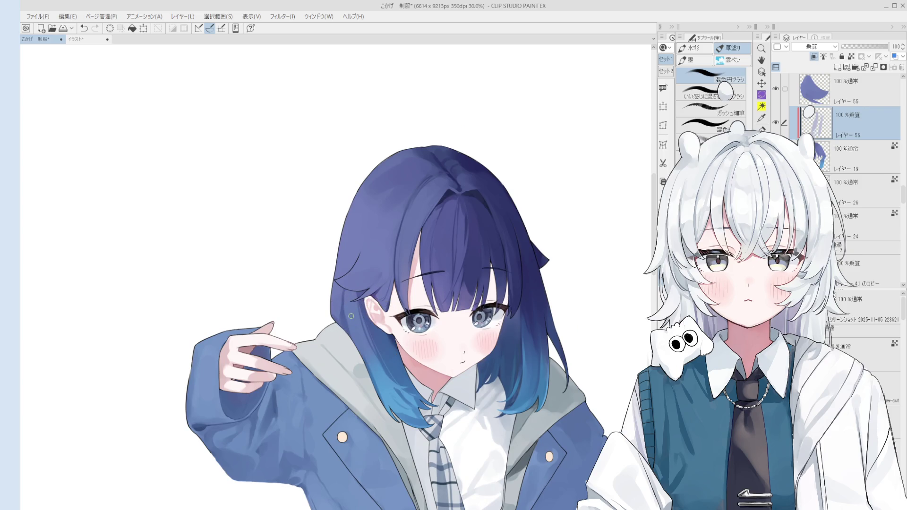
scroll(360, 319, "down", 1)
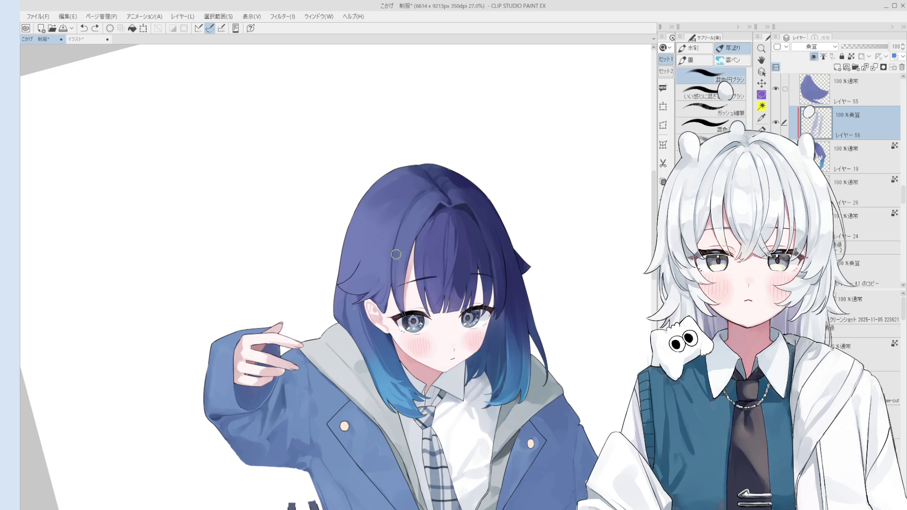
scroll(374, 321, "up", 3)
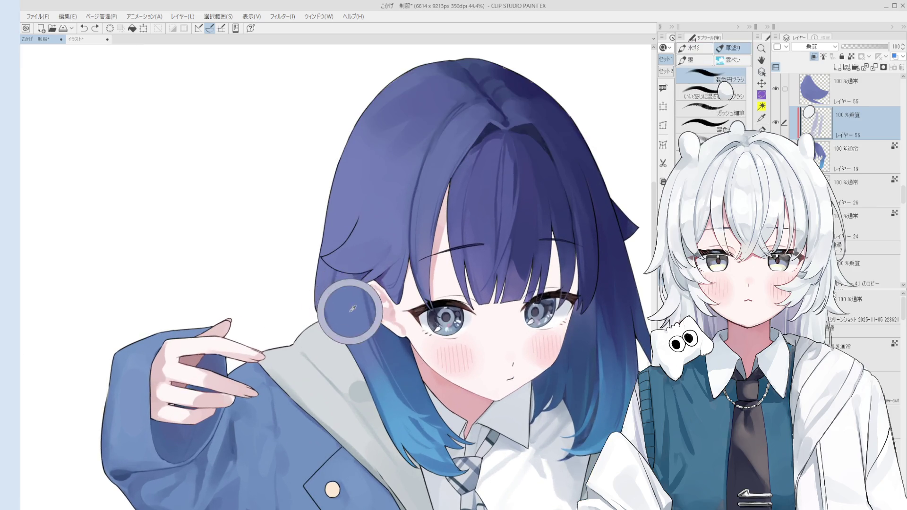
scroll(354, 325, "down", 1)
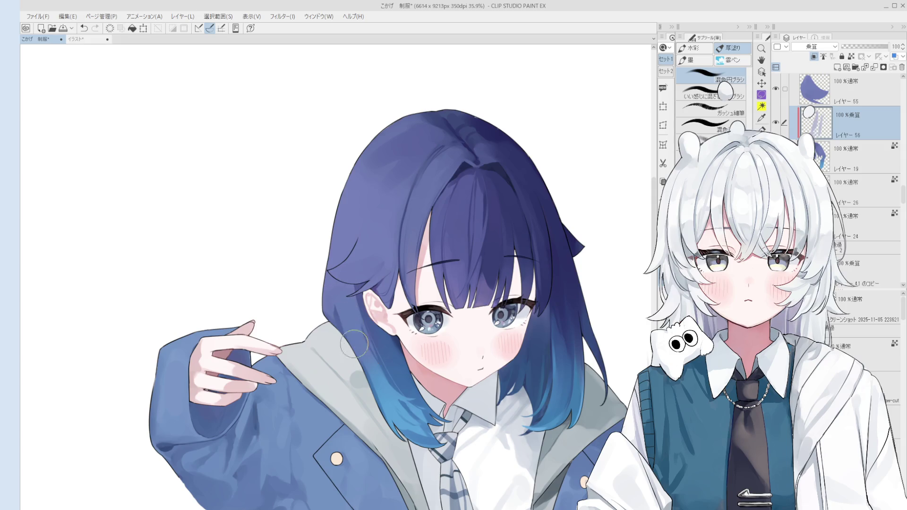
Paint darker multiply strokes on the hair and blend grey where it meets the hood
left_click_drag(340, 280, 345, 341)
key("ctrl+z")
scroll(339, 276, "down", 1)
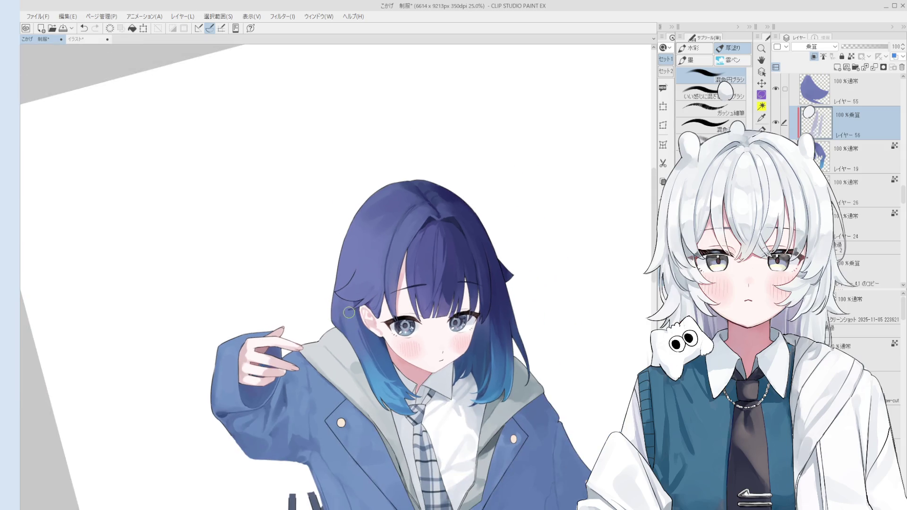
mouse_move(345, 303)
left_mouse_down()
mouse_move(347, 317)
mouse_move(339, 300)
left_mouse_up()
key("ctrl+z")
key("ctrl+z")
left_click_drag(358, 356, 346, 343)
key("ctrl+z")
left_click_drag(346, 300, 370, 375)
Reselect multiply Layer 56 and brush a faint darker stroke down the hair toward the tips
scroll(366, 336, "up", 1)
left_click(366, 354)
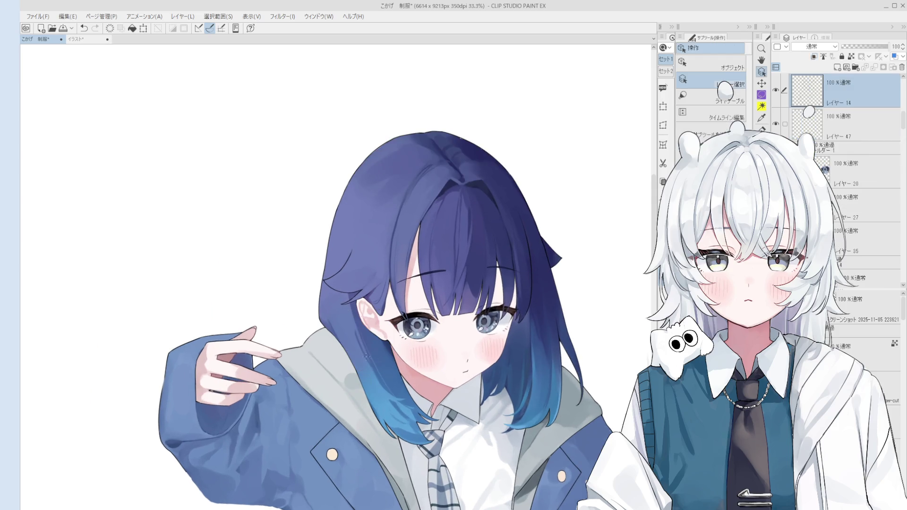
left_click(378, 355)
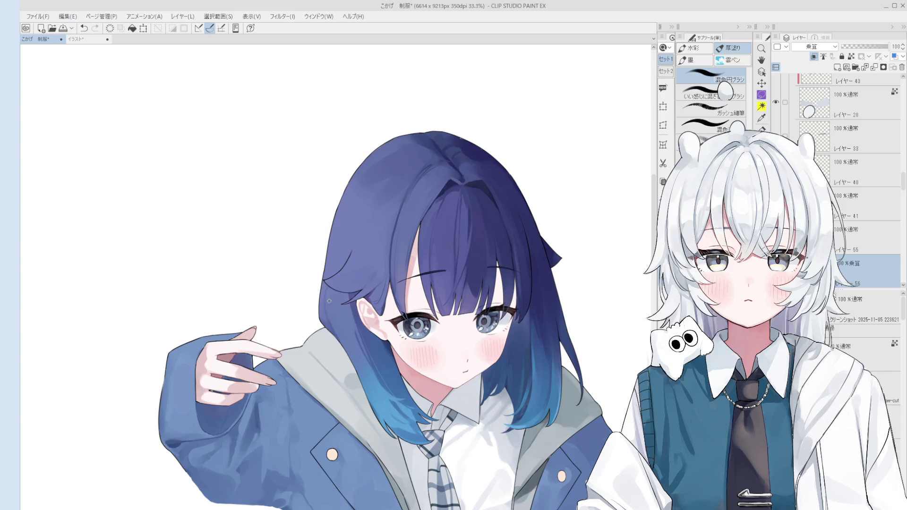
left_click_drag(337, 328, 373, 397)
Straighten and zoom the canvas view, then return to the brushes
scroll(374, 402, "down", 2)
scroll(395, 445, "down", 1)
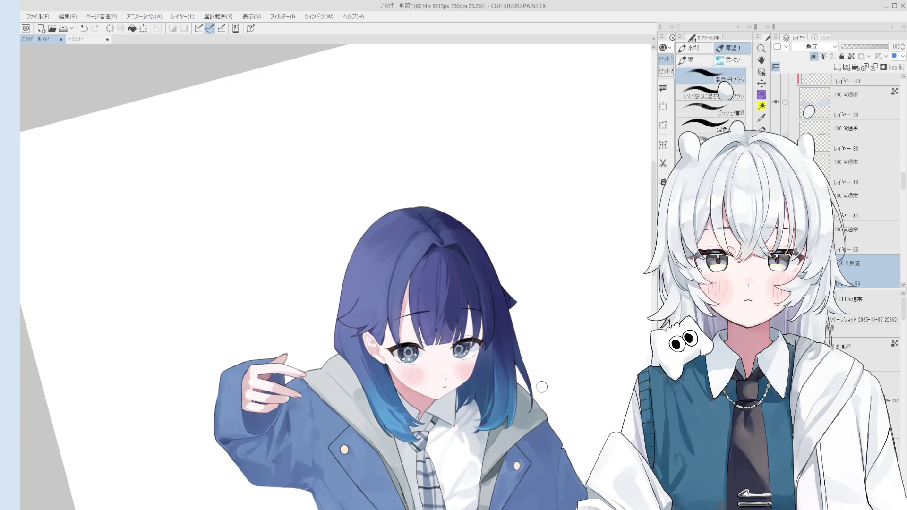
left_click_drag(499, 400, 449, 419)
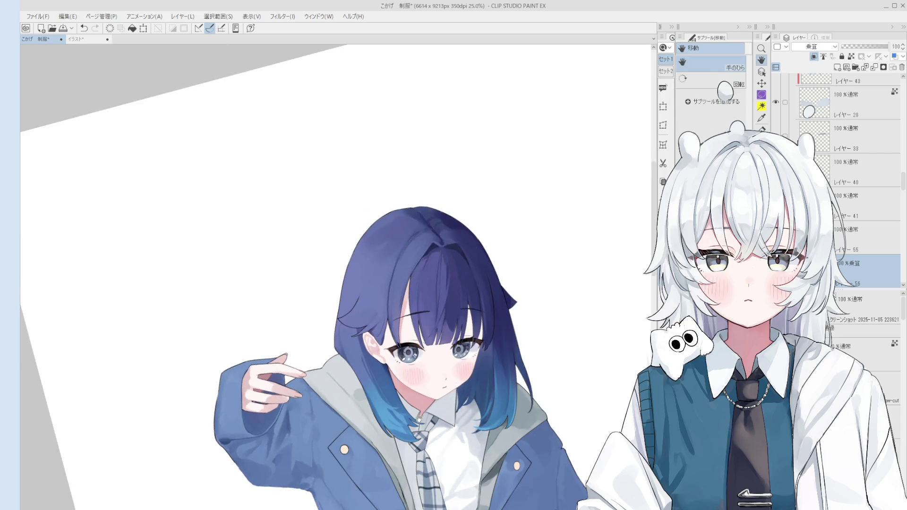
key("o")
scroll(375, 418, "up", 2)
key("b")
scroll(378, 415, "up", 1)
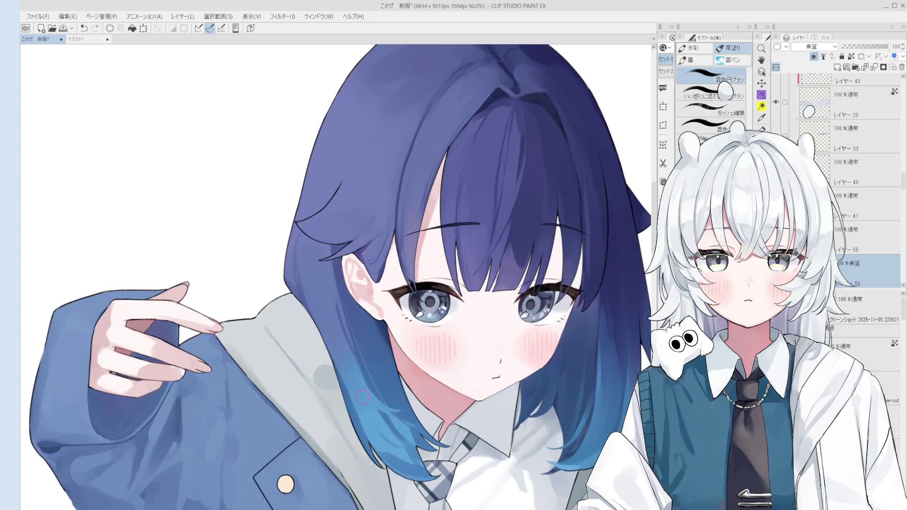
Toggle the latest hair strokes with undo and redo to compare them
key("ctrl+z")
key("ctrl+z")
key("ctrl+y")
key("ctrl+y")
key("ctrl+z")
key("ctrl+z")
key("ctrl+y")
key("ctrl+y")
key("ctrl+z")
key("ctrl+y")
key("ctrl+z")
key("ctrl+y")
key("ctrl+z")
key("ctrl+y")
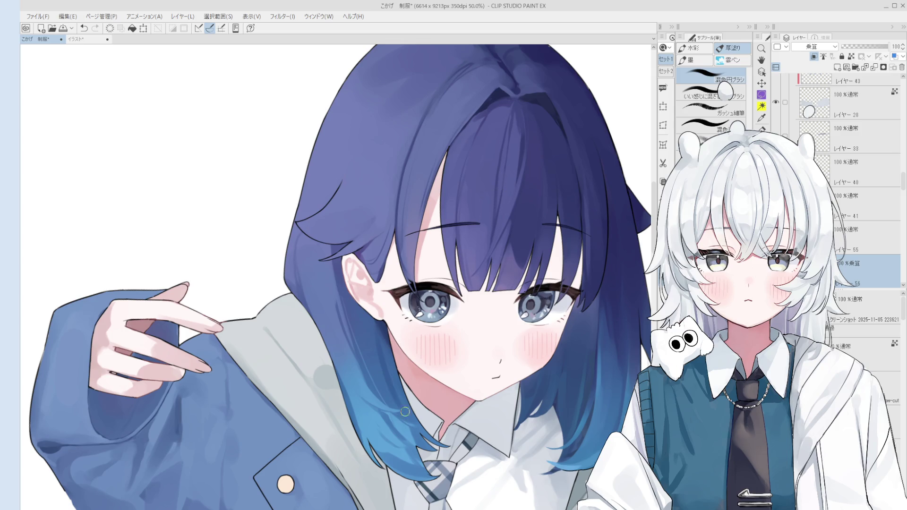
Blend the hair beside the ear and sample its colour
scroll(427, 423, "down", 1)
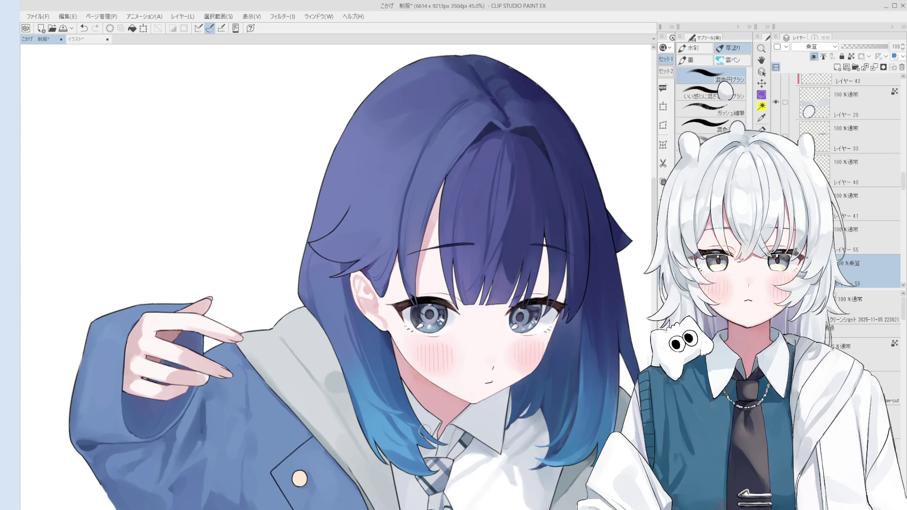
scroll(419, 436, "down", 2)
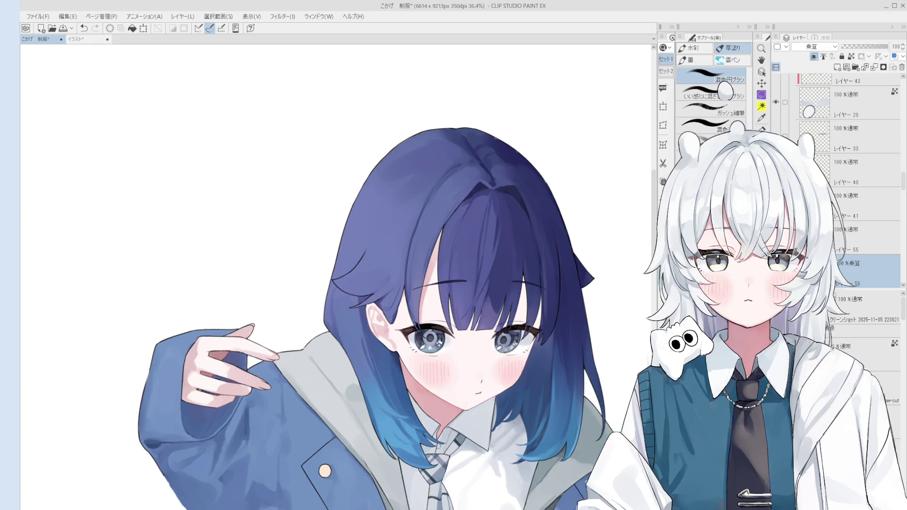
scroll(455, 476, "down", 2)
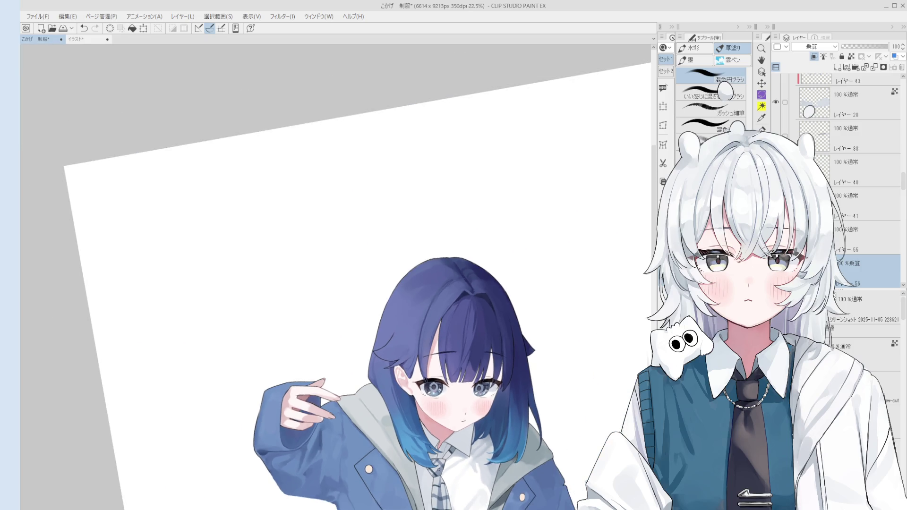
scroll(383, 351, "up", 3)
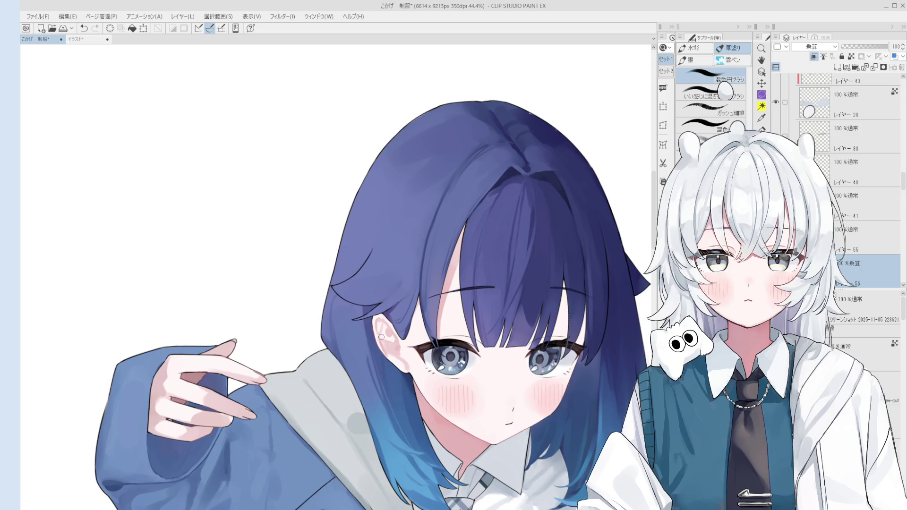
left_click_drag(384, 351, 396, 383)
left_click(398, 384, "alt")
scroll(405, 385, "down", 2)
Pan up to the upper body, return to the mixing round brush, and undo the last stroke
key("h")
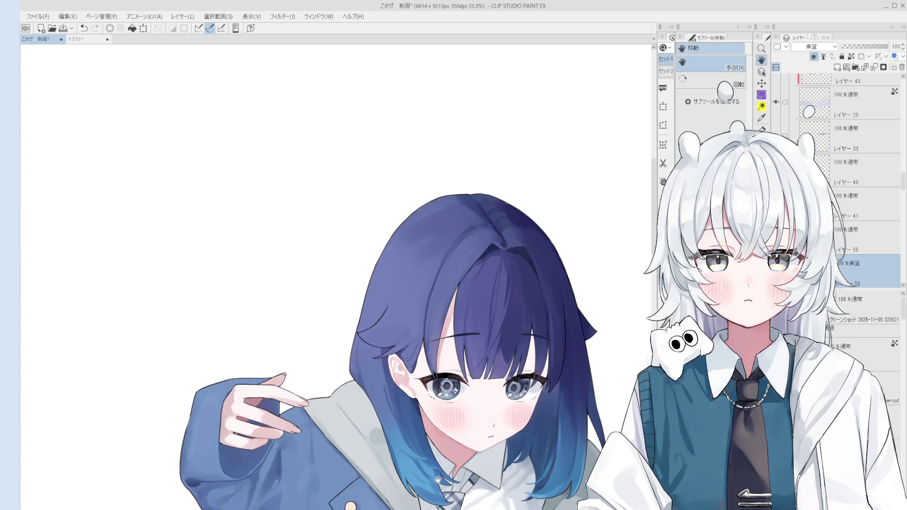
left_click_drag(494, 360, 494, 278)
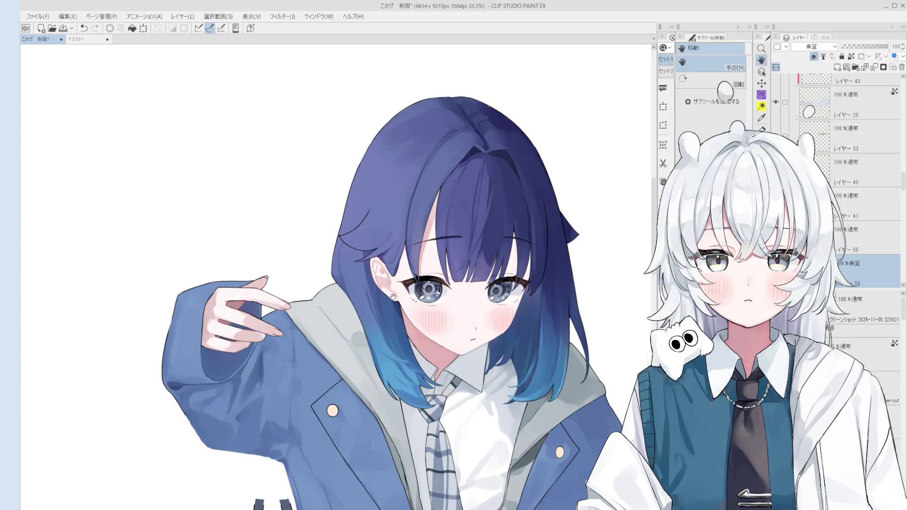
key("o")
key("b")
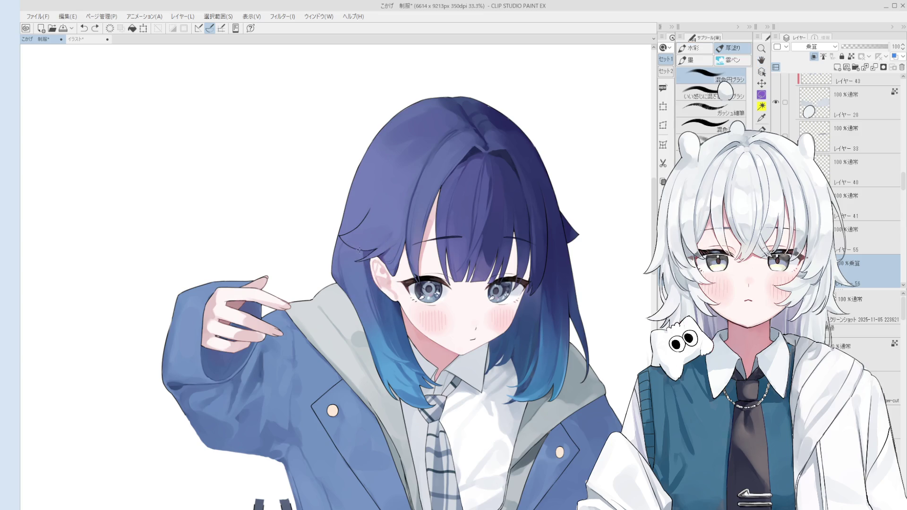
key("ctrl+z")
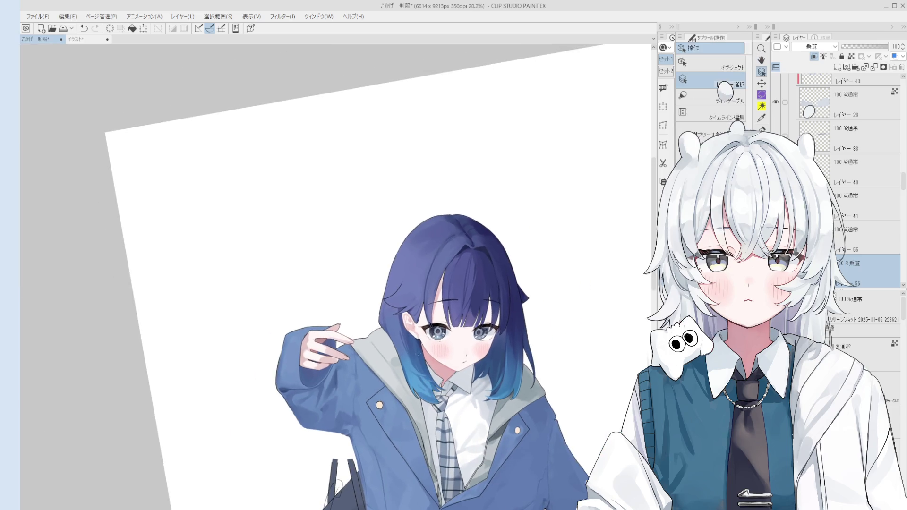
Straighten the view and brighten the blue hair tips near the collar with a lighter stroke
key("o")
key("b")
scroll(420, 359, "down", 1)
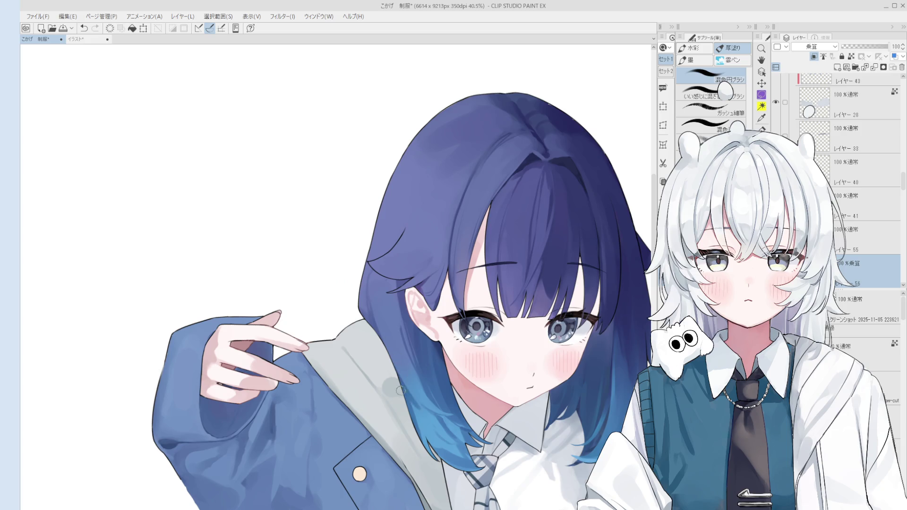
scroll(397, 373, "down", 1)
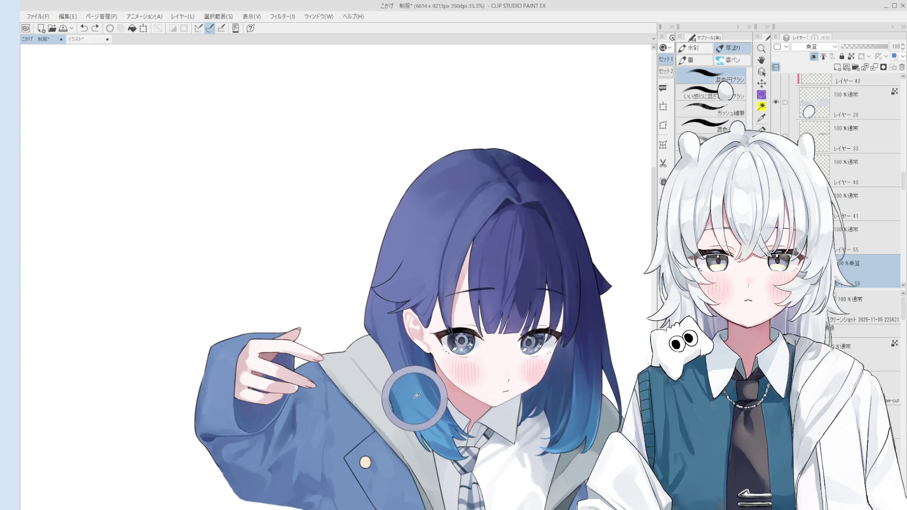
scroll(402, 393, "up", 2)
left_click_drag(418, 389, 419, 422)
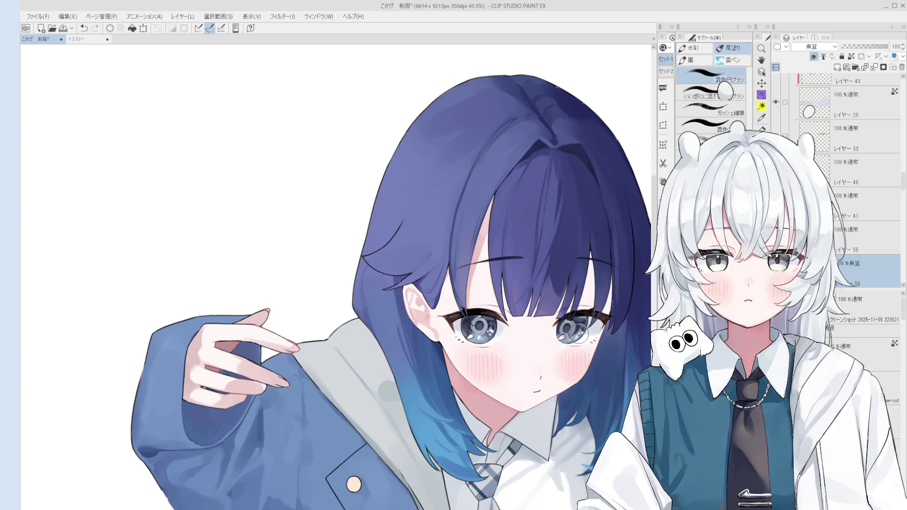
scroll(394, 304, "up", 2)
Select the Multiply shading layer 56 for the hair
left_click(382, 298, "ctrl")
scroll(365, 244, "down", 2)
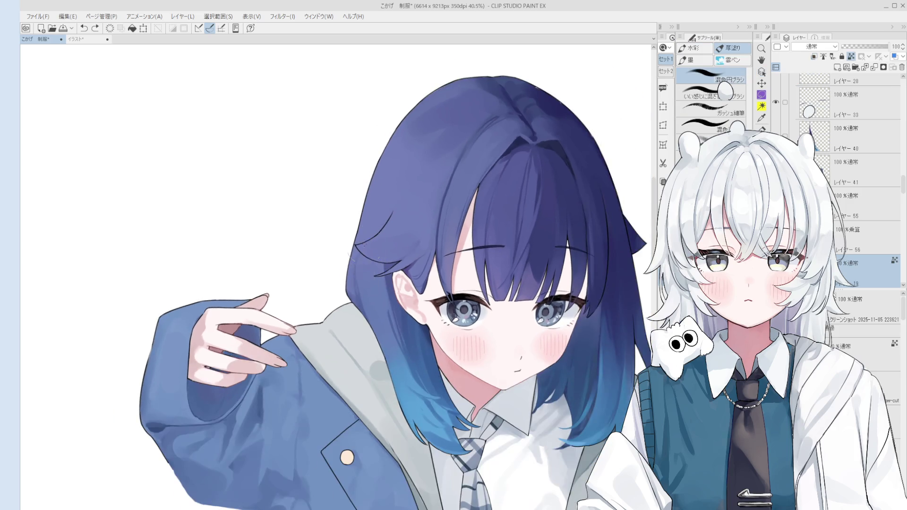
left_click(373, 290, "ctrl")
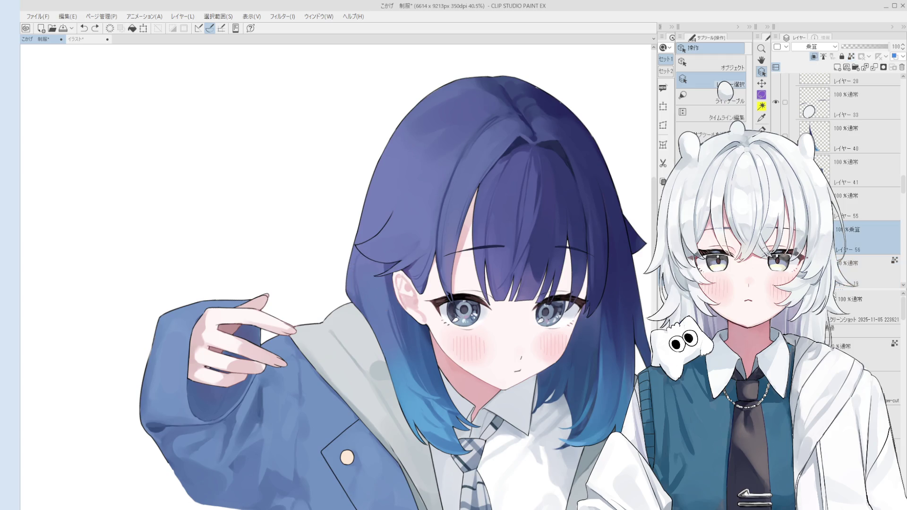
scroll(392, 329, "down", 1)
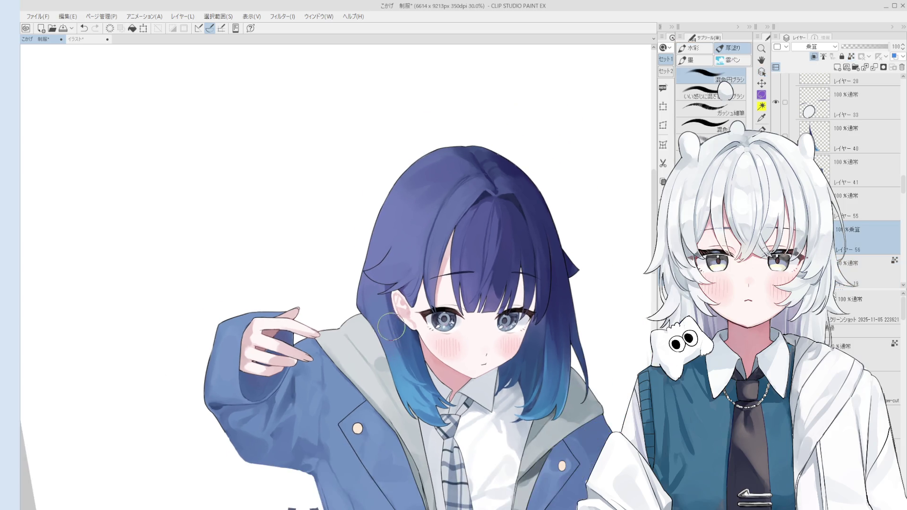
scroll(391, 328, "up", 1)
scroll(366, 308, "up", 1)
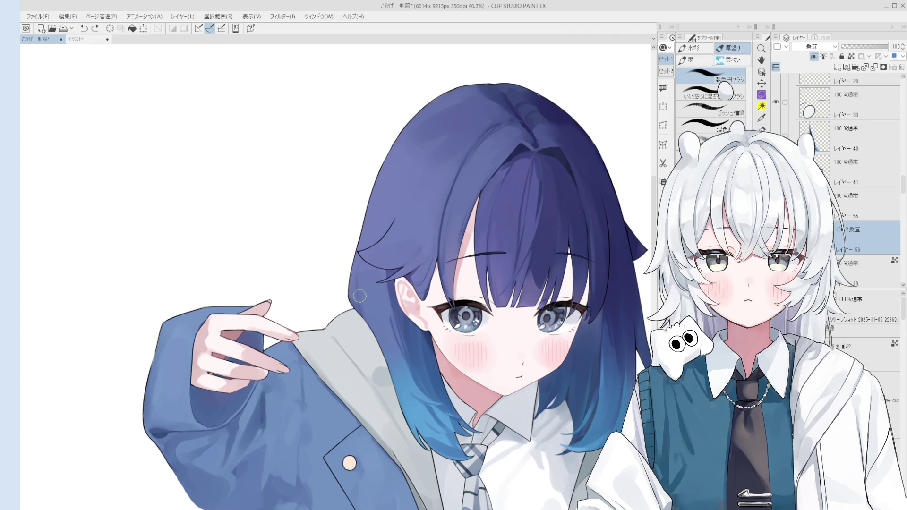
Try faint multiply shading strokes down the hair and along its edge, undoing them to compare
left_click_drag(366, 312, 378, 359)
scroll(444, 399, "up", 3)
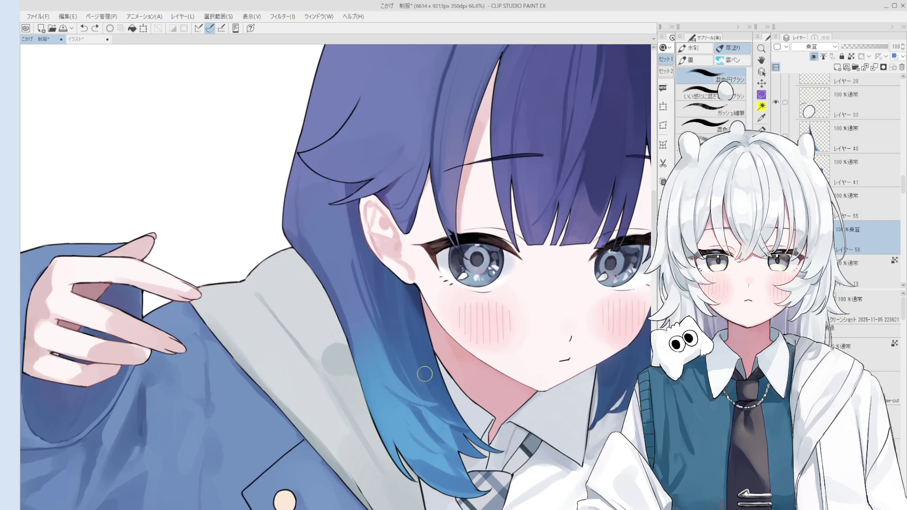
scroll(425, 376, "down", 1)
key("ctrl+z")
left_click_drag(368, 254, 366, 214)
key("ctrl+z")
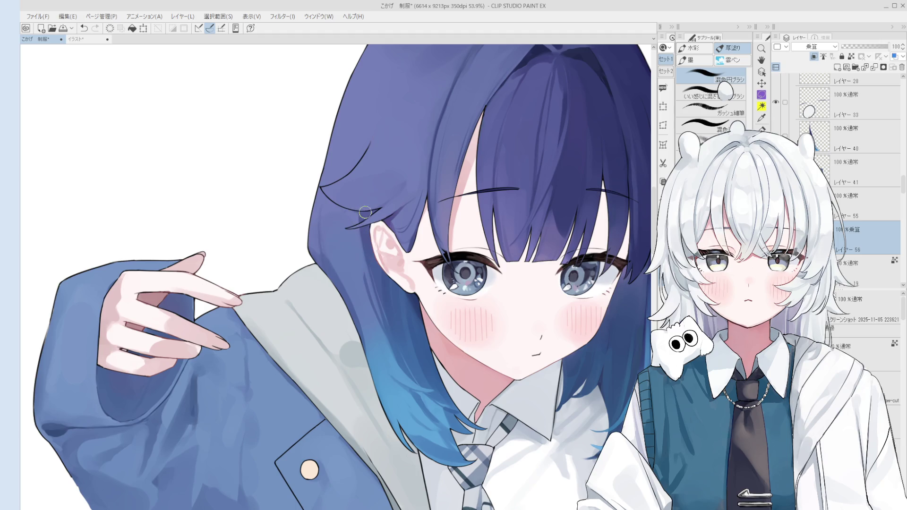
scroll(364, 215, "down", 1)
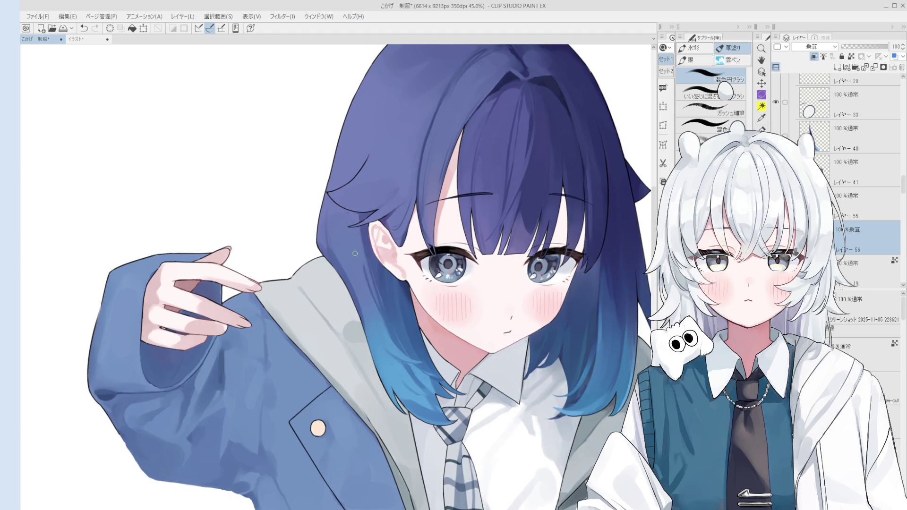
Sample the hair colour and lighten a small patch of hair beside the face
left_click_drag(344, 240, 344, 187)
left_click_drag(396, 347, 390, 331)
scroll(404, 352, "down", 1)
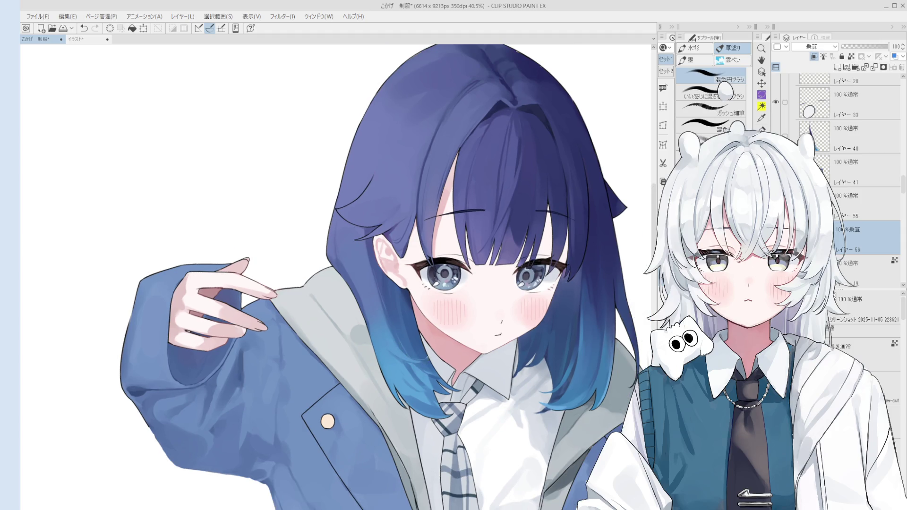
scroll(428, 369, "up", 1)
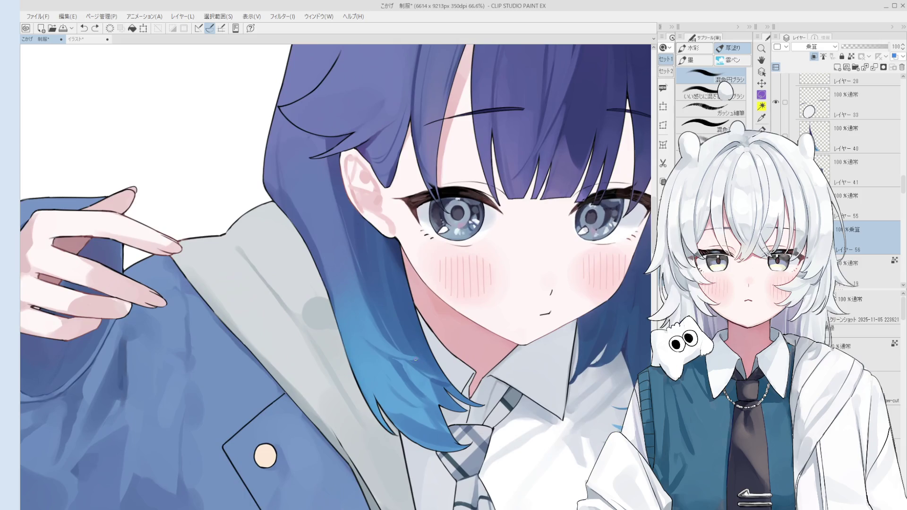
scroll(427, 356, "up", 1)
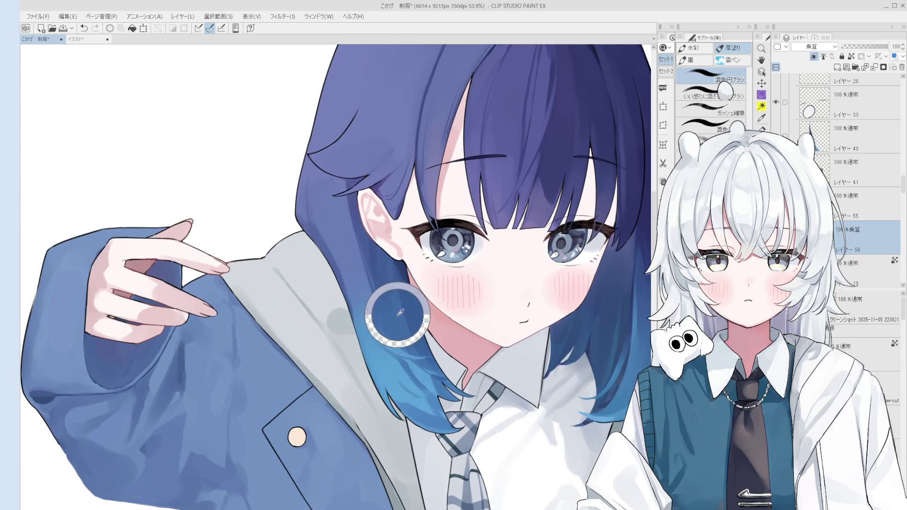
Pan the canvas right and down, then save the illustration with Ctrl+S
key("space")
left_click_drag(358, 311, 401, 335)
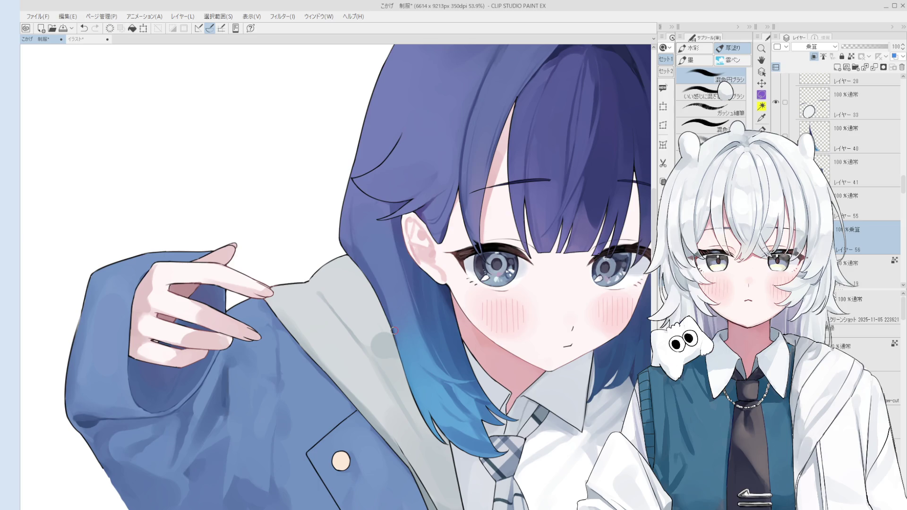
key("ctrl+s")
left_click(395, 330)
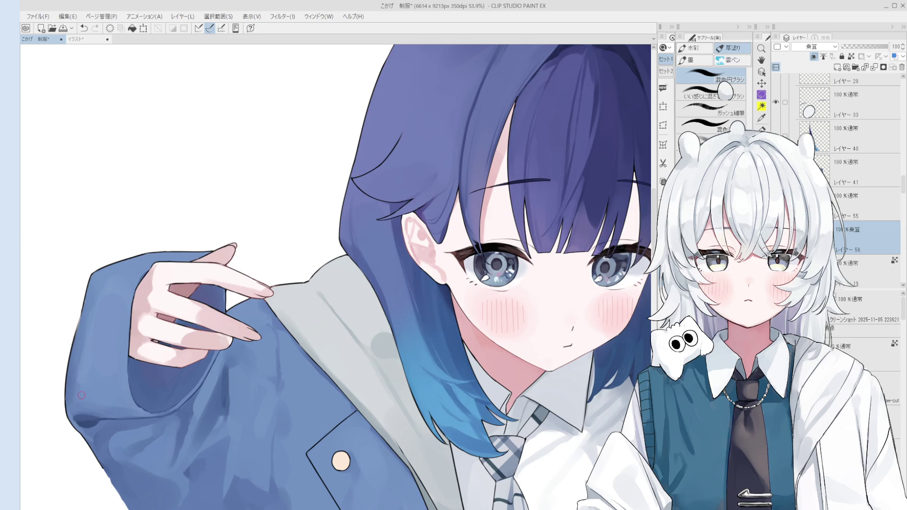
Pick layer 40 from the hair artwork after checking the hair and multiply layer 56
scroll(364, 239, "up", 2)
left_click(364, 232, "ctrl+shift")
scroll(389, 289, "down", 2)
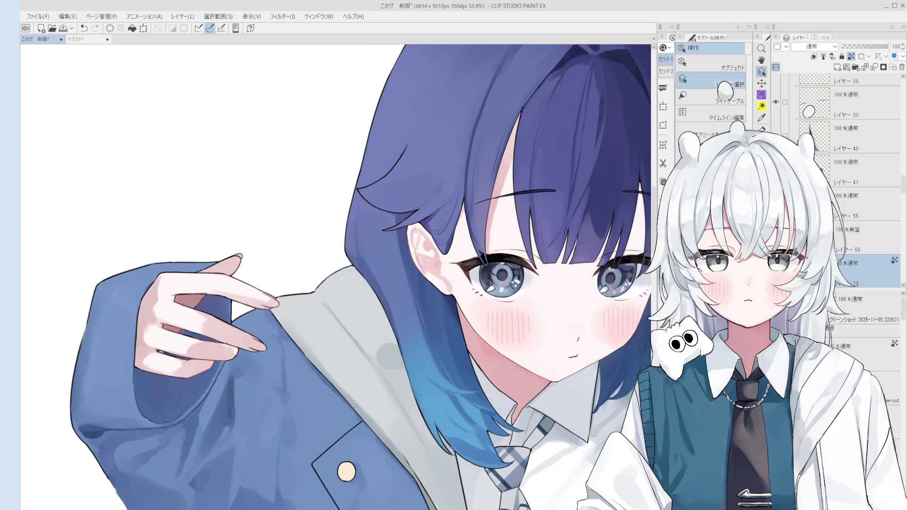
left_click(390, 289, "ctrl+shift")
scroll(399, 341, "down", 3)
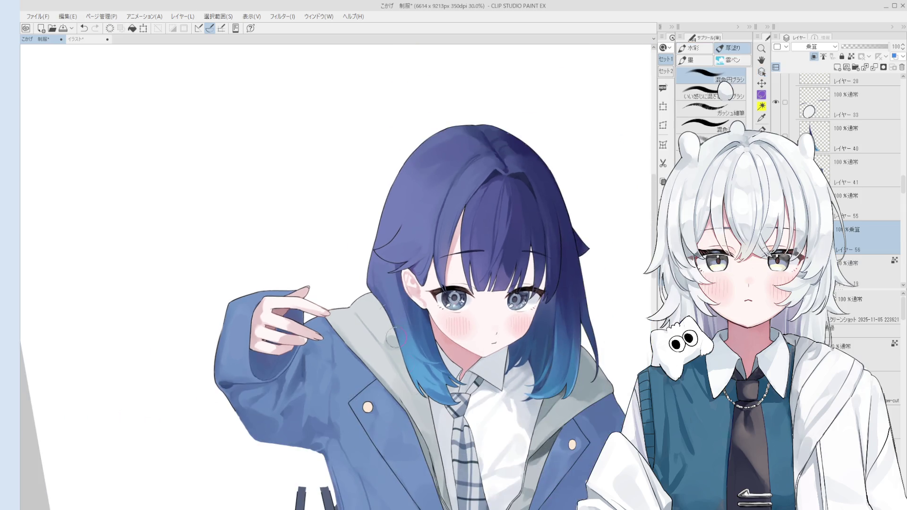
scroll(399, 341, "up", 3)
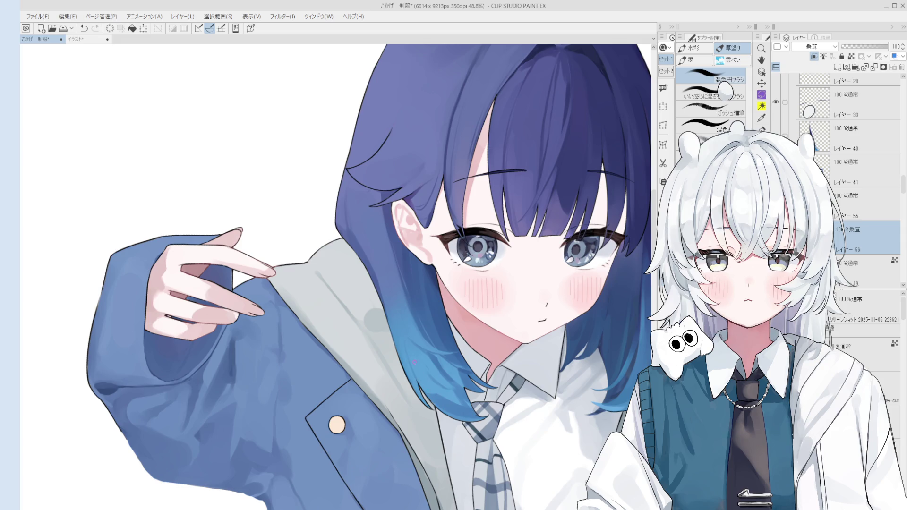
scroll(468, 359, "down", 3)
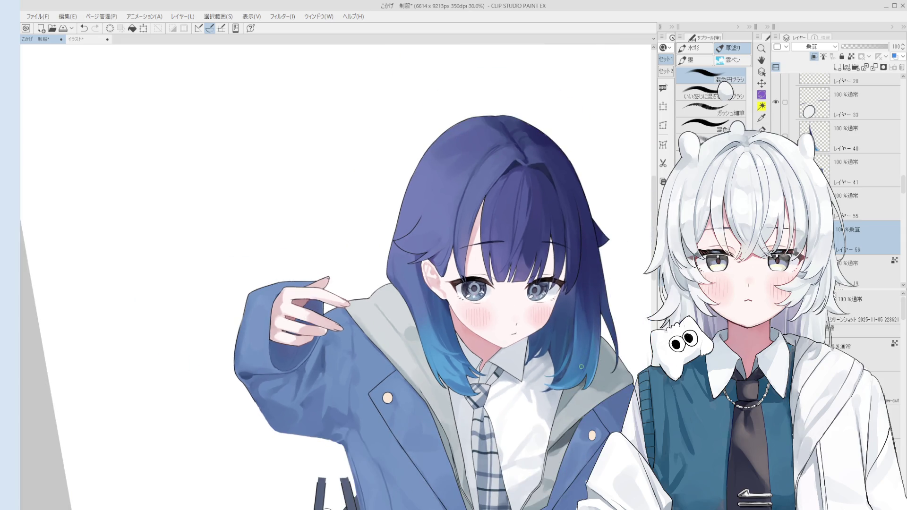
left_click(586, 332, "ctrl+shift")
scroll(582, 333, "up", 1)
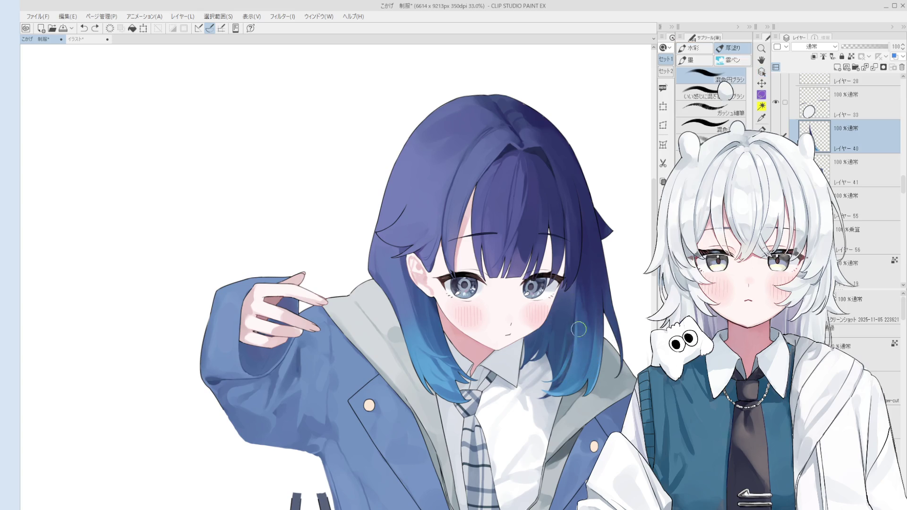
scroll(572, 374, "down", 3)
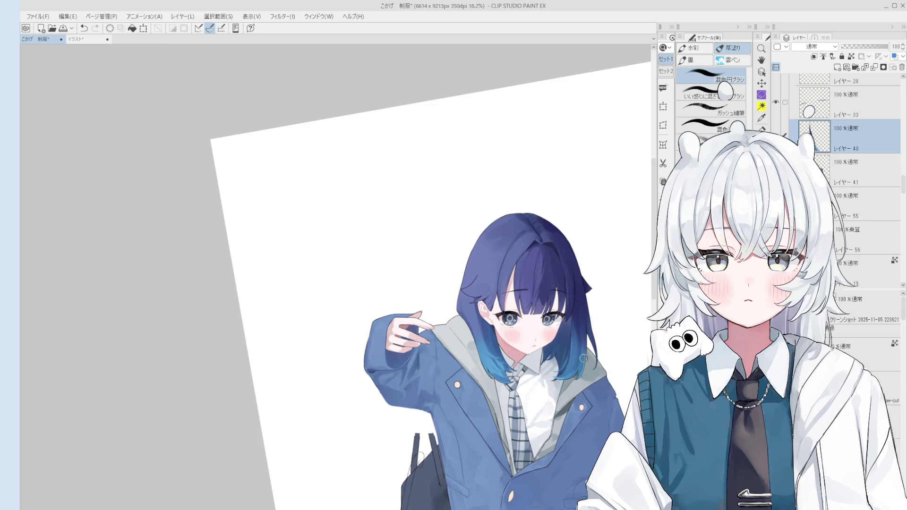
scroll(570, 338, "down", 2)
left_click_drag(579, 307, 514, 364)
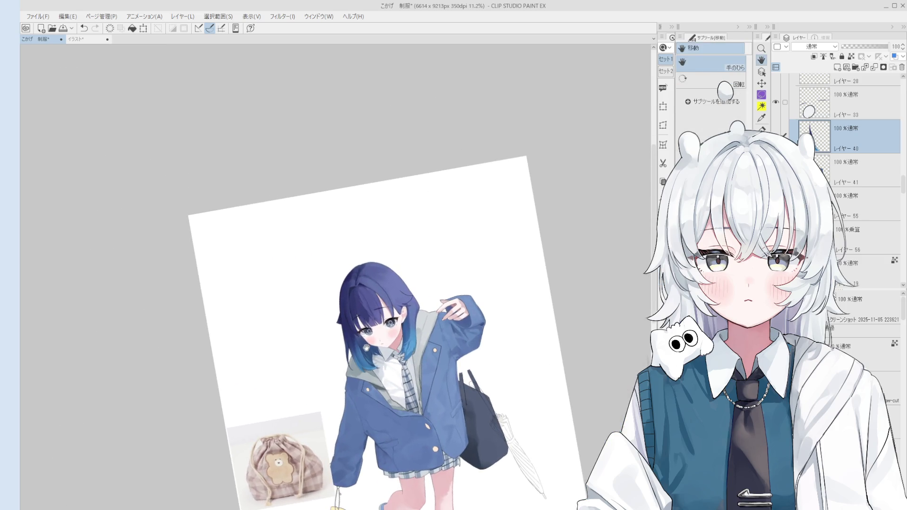
scroll(346, 332, "up", 5)
Paint a small brush stroke on layer 40 and lock its transparent pixels
key("b")
left_click_drag(364, 371, 357, 381)
scroll(362, 370, "down", 1)
key("bracketleft")
key("bracketleft")
key("bracketleft")
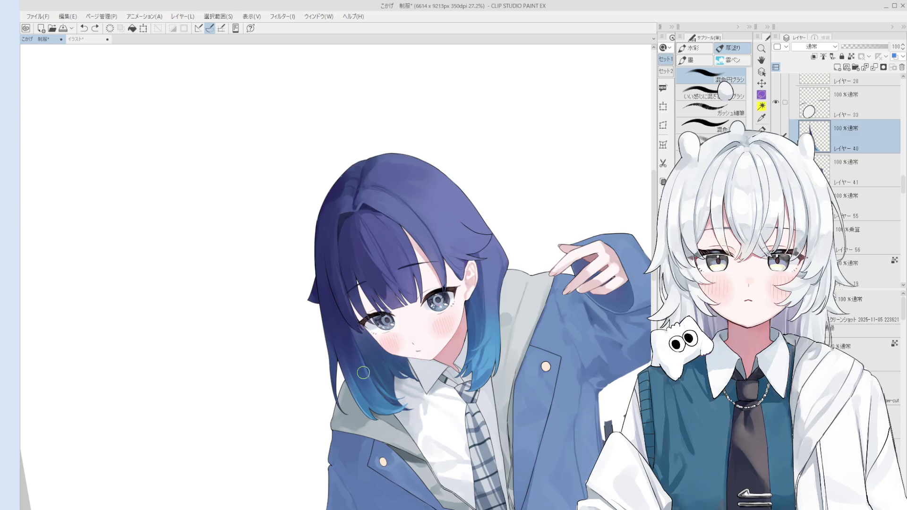
key("slash")
key("bracketright")
key("bracketright")
Reset the canvas rotation, shrink the brush, and pick multiply layer 56 from the hair
scroll(362, 393, "down", 1)
key("ctrl+at")
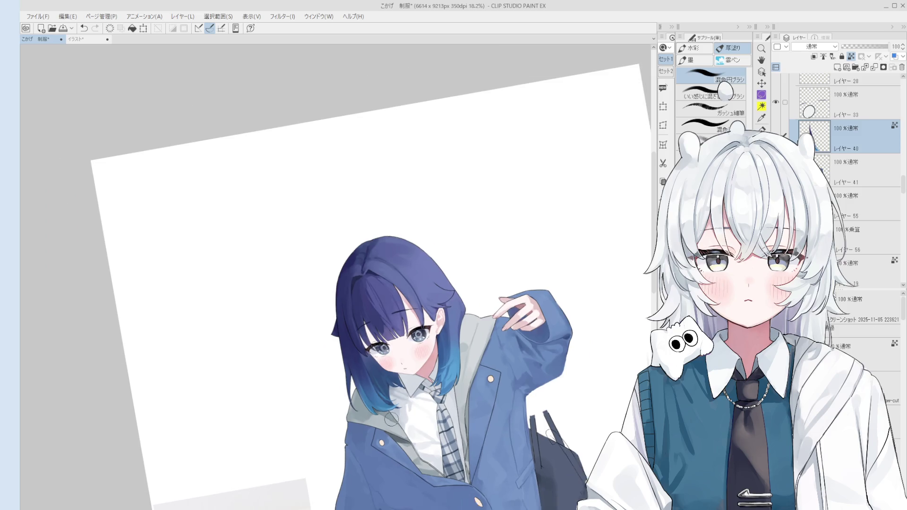
scroll(355, 414, "up", 3)
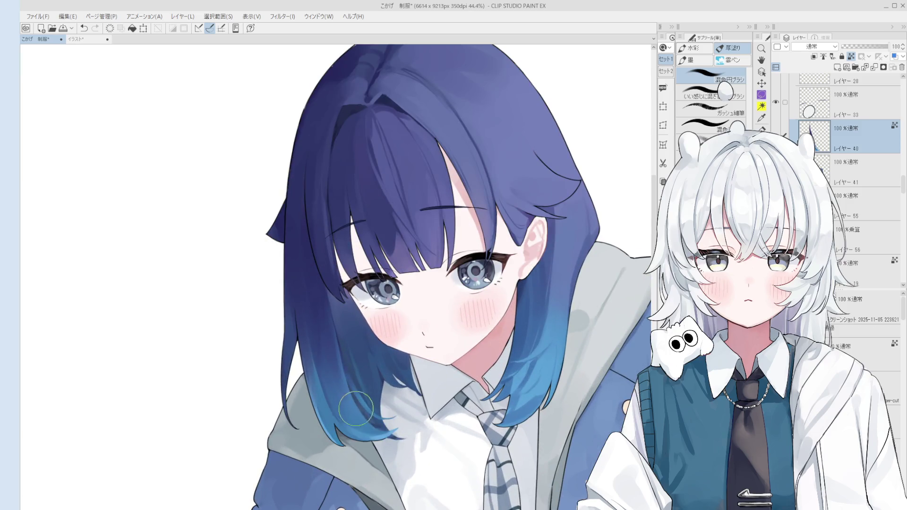
key("bracketleft")
key("bracketleft")
scroll(378, 424, "down", 1)
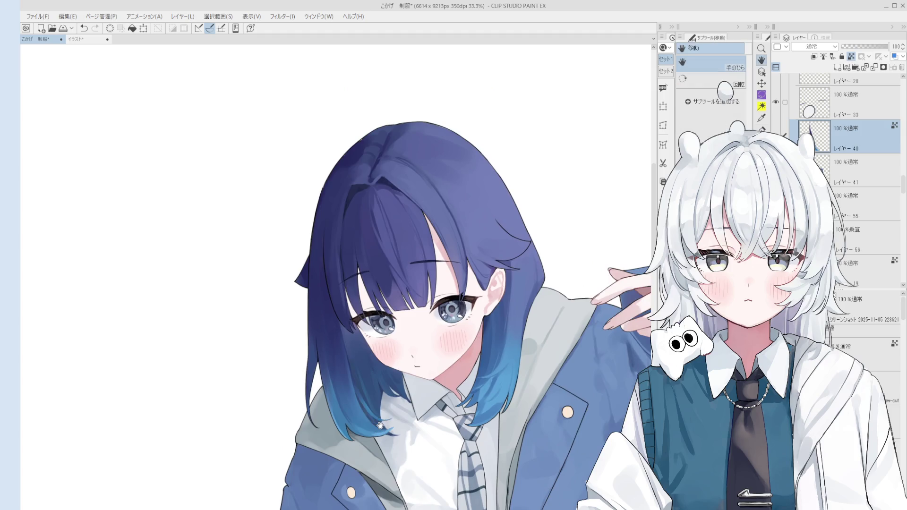
key("o")
left_click(508, 279)
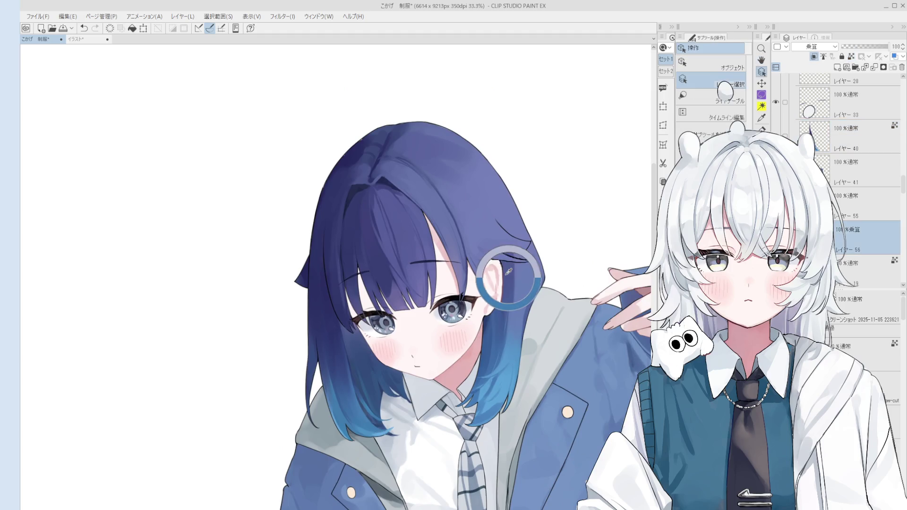
Rotate the view slightly and move layer 56 above layer 55, then back below
key("b")
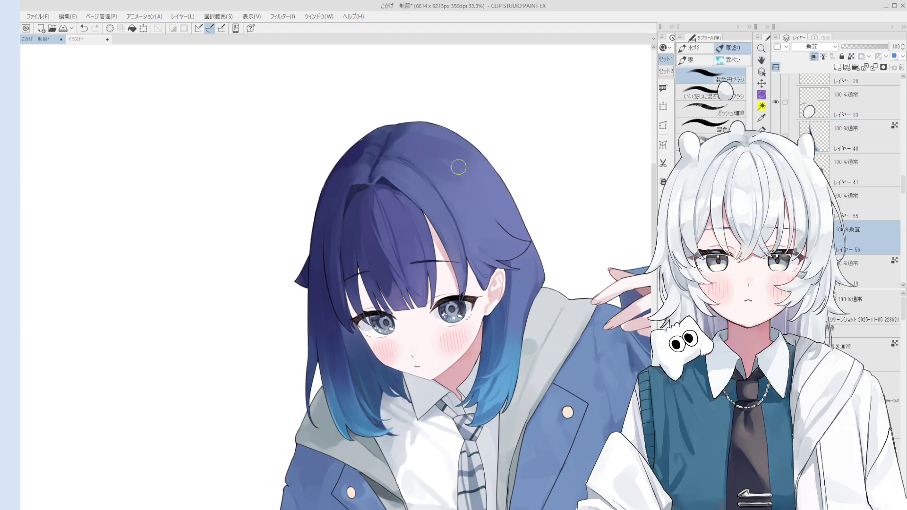
key("asciicircum")
key("asciicircum")
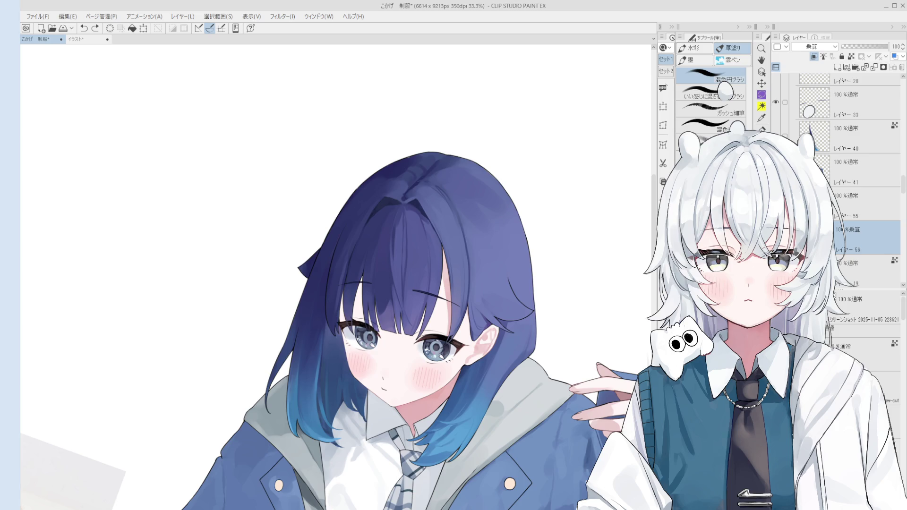
key("ctrl+bracketright")
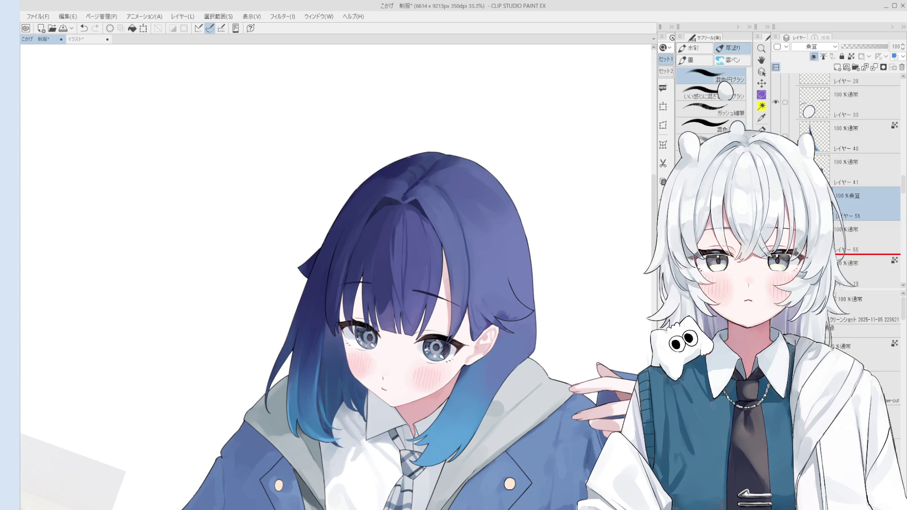
key("ctrl+bracketleft")
Clip layer 55 to the layer below, then pick layer 19 from the hair
left_click(865, 203)
scroll(832, 142, "down", 1)
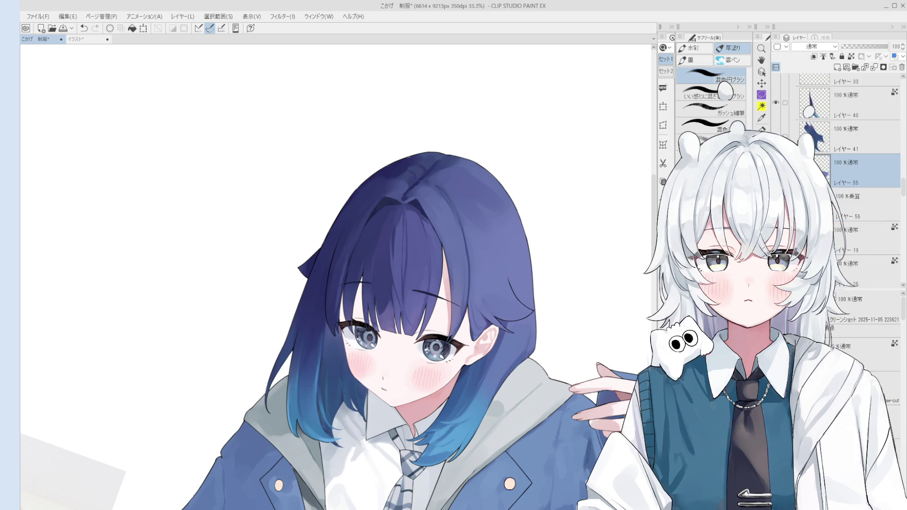
left_click(813, 56)
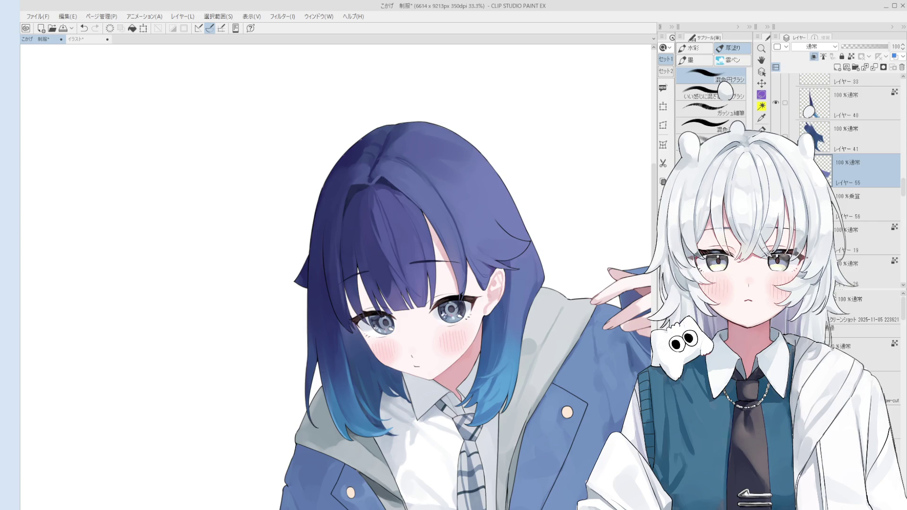
scroll(372, 200, "up", 2)
left_click(371, 209, "ctrl+shift")
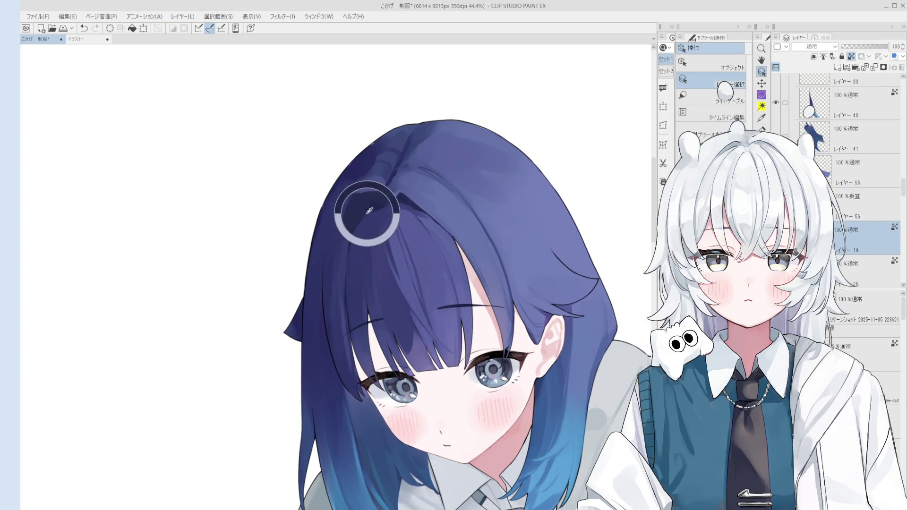
key("b")
key("ctrl+plus")
scroll(370, 247, "up", 3)
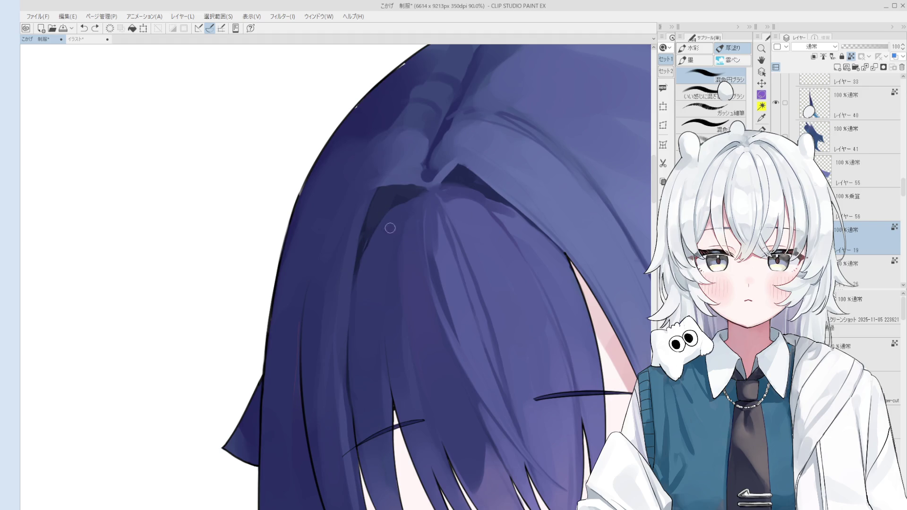
scroll(385, 245, "up", 1)
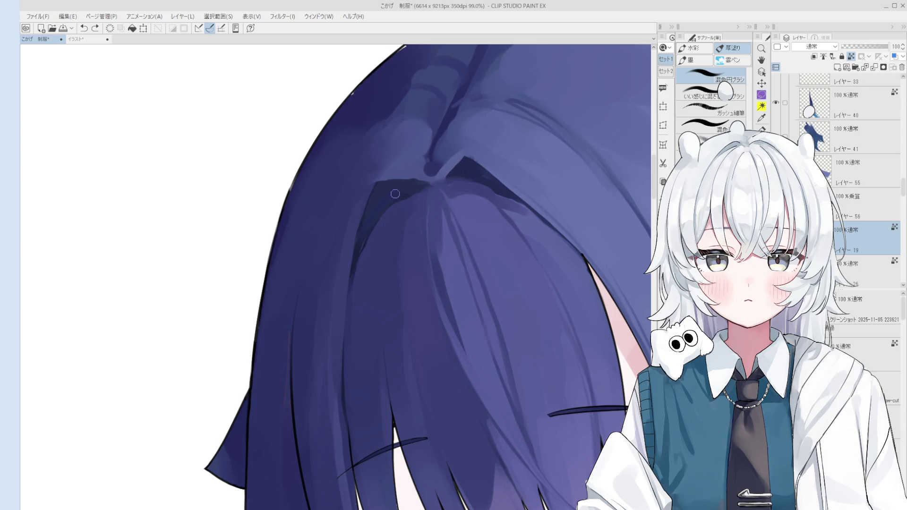
left_click_drag(391, 210, 358, 270)
key("ctrl+z")
scroll(402, 210, "down", 1)
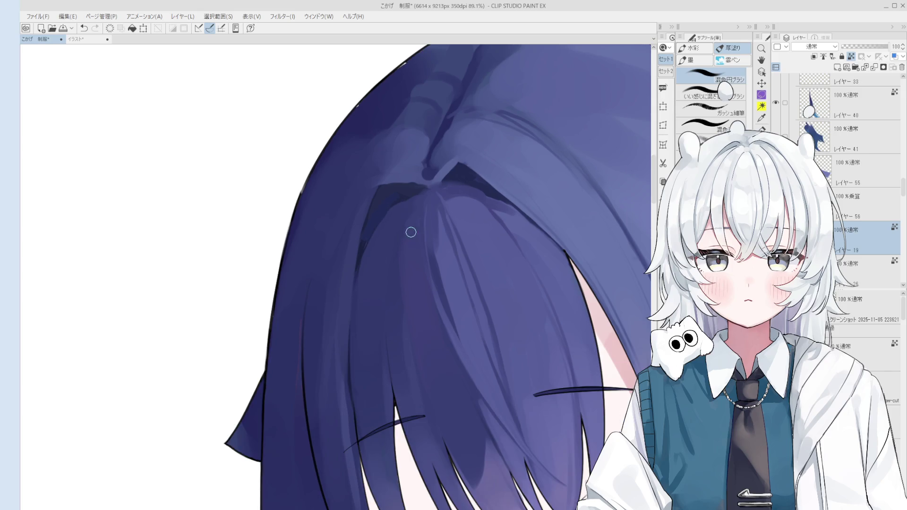
scroll(405, 207, "down", 10)
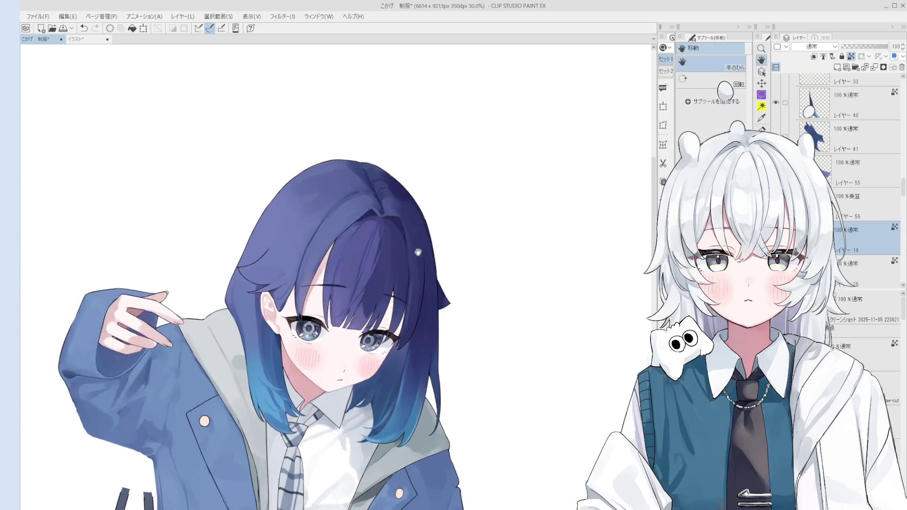
left_click_drag(368, 211, 386, 220)
scroll(389, 223, "up", 8)
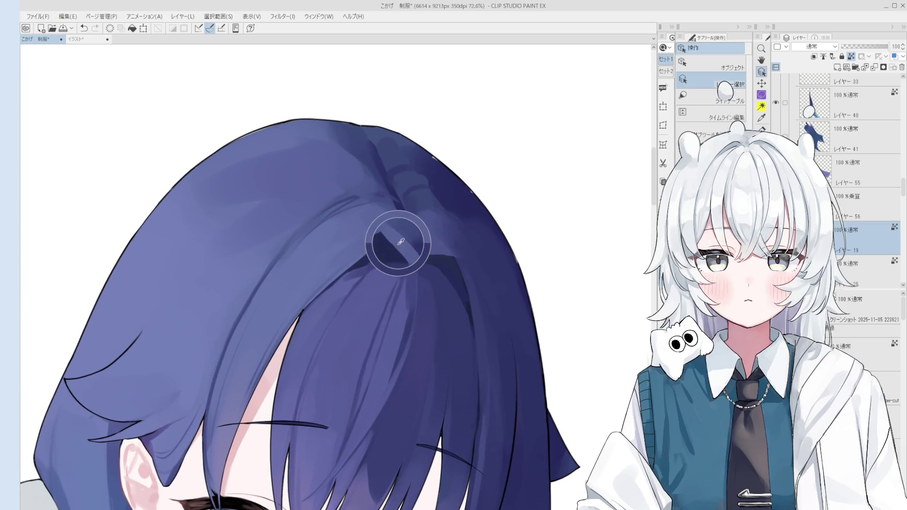
key("minus")
key("b")
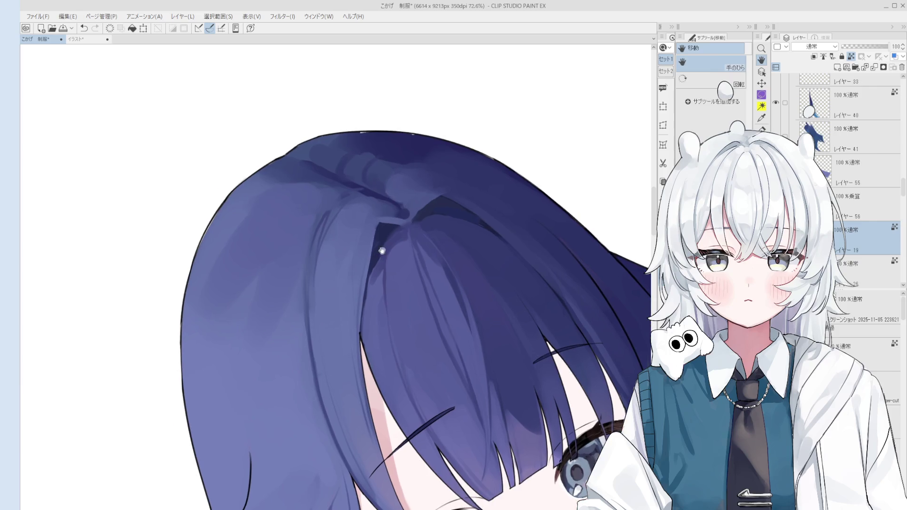
scroll(365, 260, "up", 3)
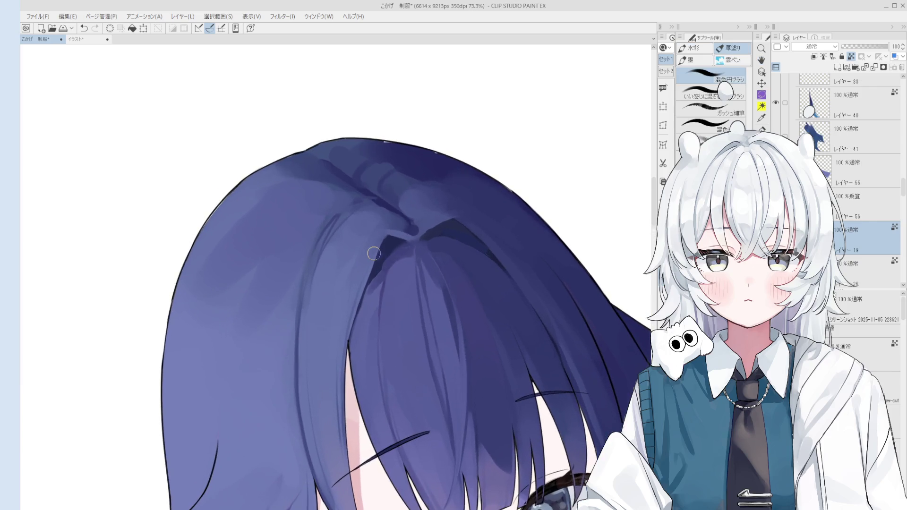
scroll(377, 258, "down", 1)
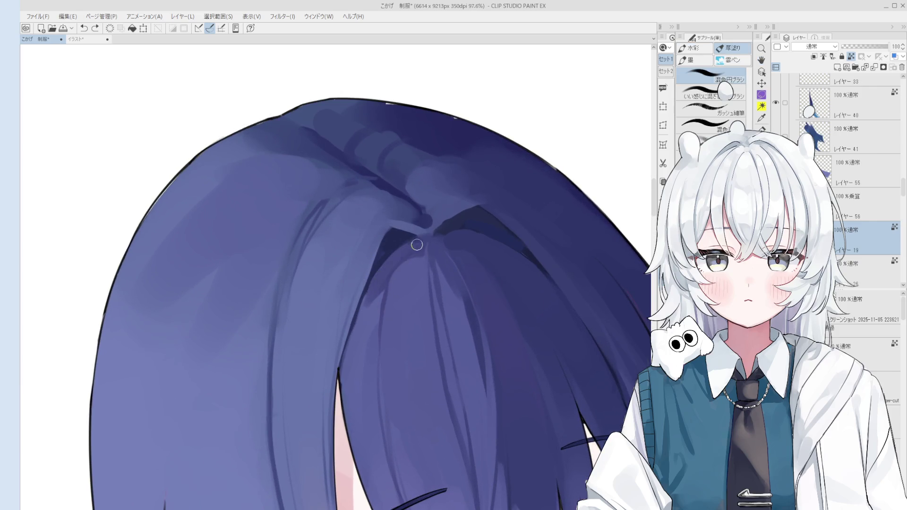
scroll(376, 294, "down", 1)
scroll(374, 292, "down", 2)
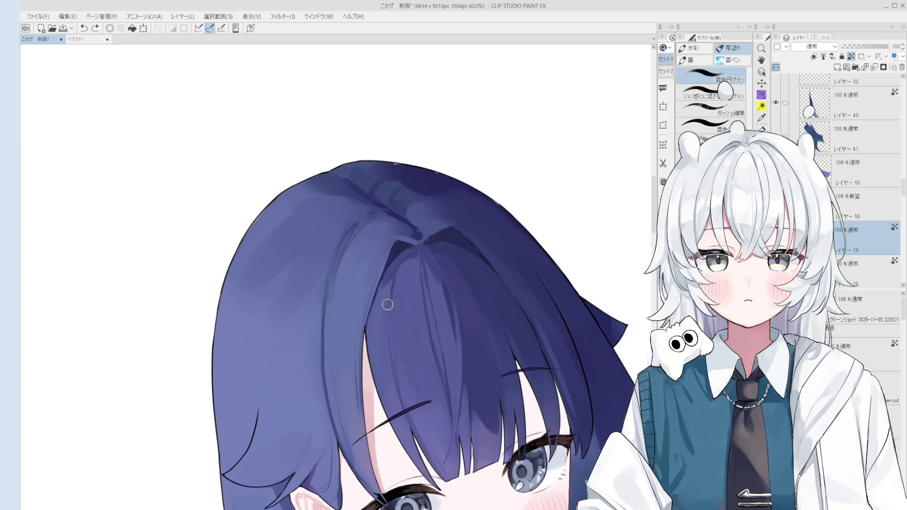
key("ctrl+z")
scroll(394, 292, "down", 1)
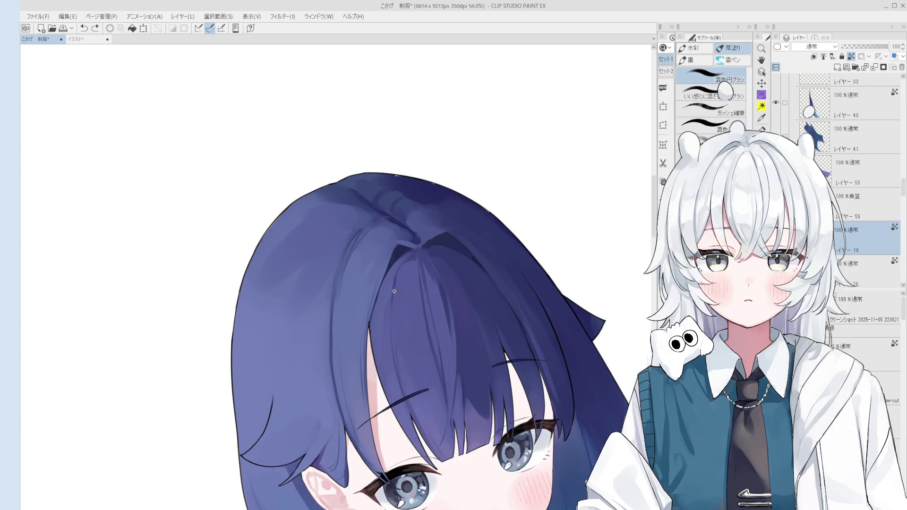
scroll(405, 278, "up", 3)
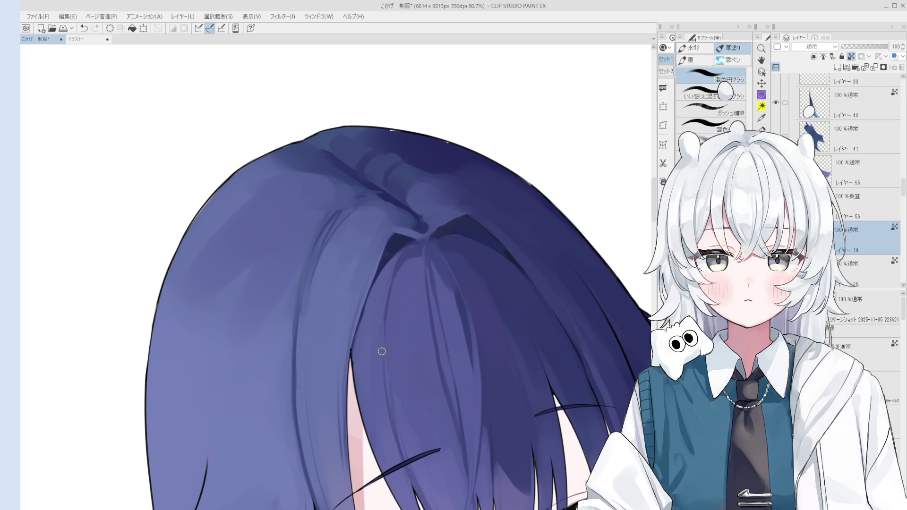
scroll(395, 303, "down", 2)
scroll(402, 275, "up", 3)
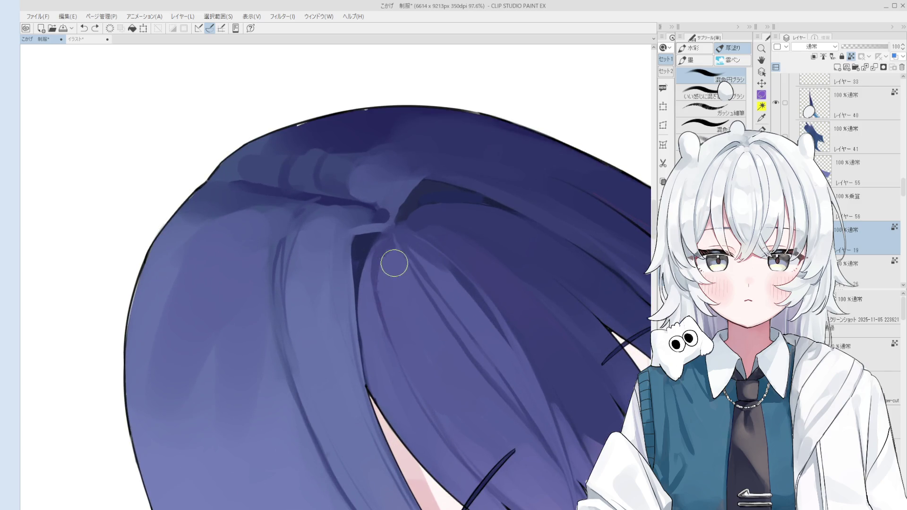
scroll(400, 307, "down", 4)
mouse_move(395, 308)
left_mouse_down()
mouse_move(424, 375)
mouse_move(416, 309)
left_mouse_up()
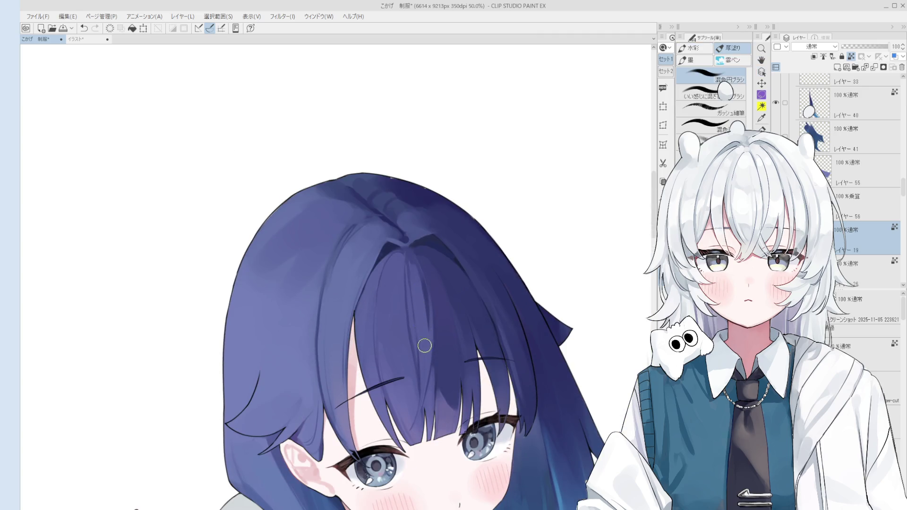
scroll(416, 277, "down", 3)
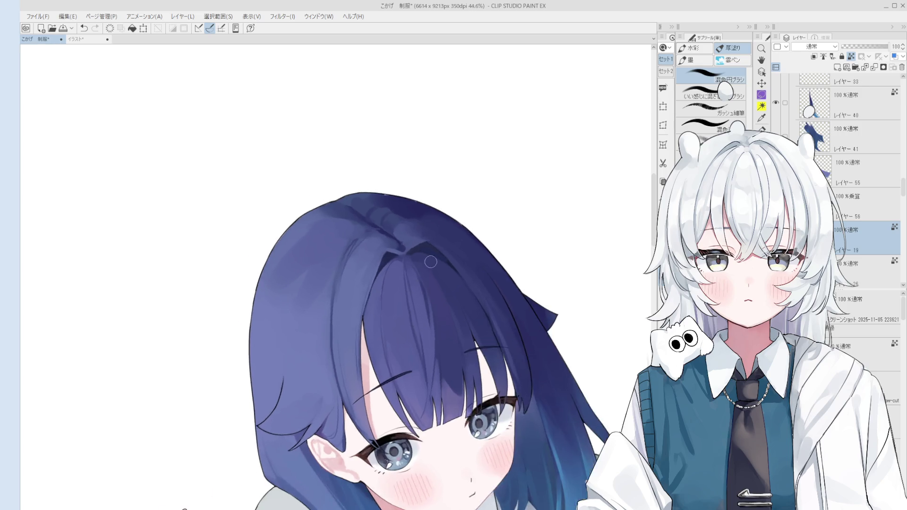
scroll(431, 263, "up", 1)
scroll(425, 294, "up", 3)
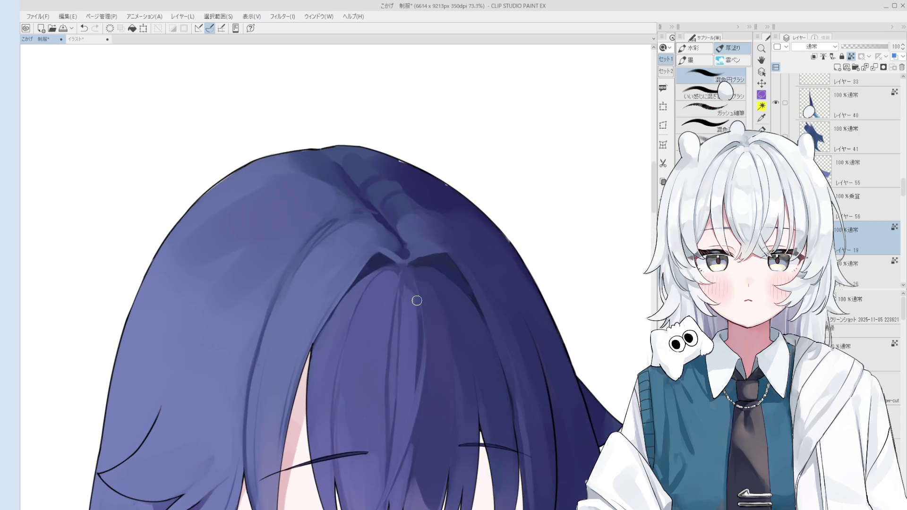
scroll(416, 303, "down", 3)
scroll(409, 257, "up", 2)
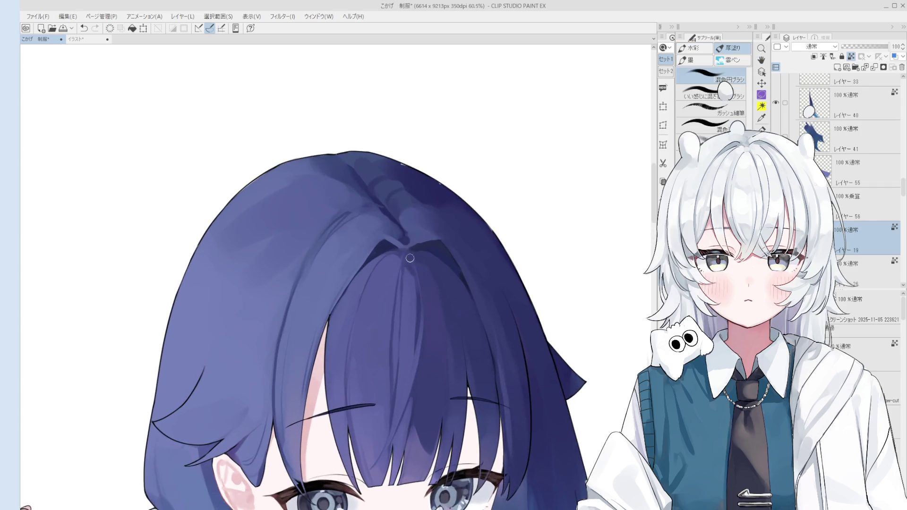
scroll(409, 258, "down", 2)
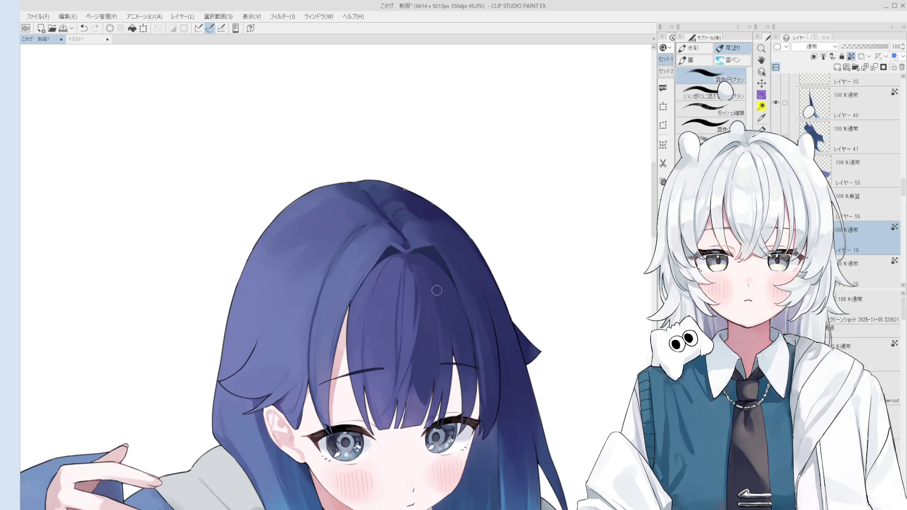
Zoom out, reset the canvas rotation, pick multiply layer 56 from the artwork, and add a blank layer
scroll(437, 290, "down", 1)
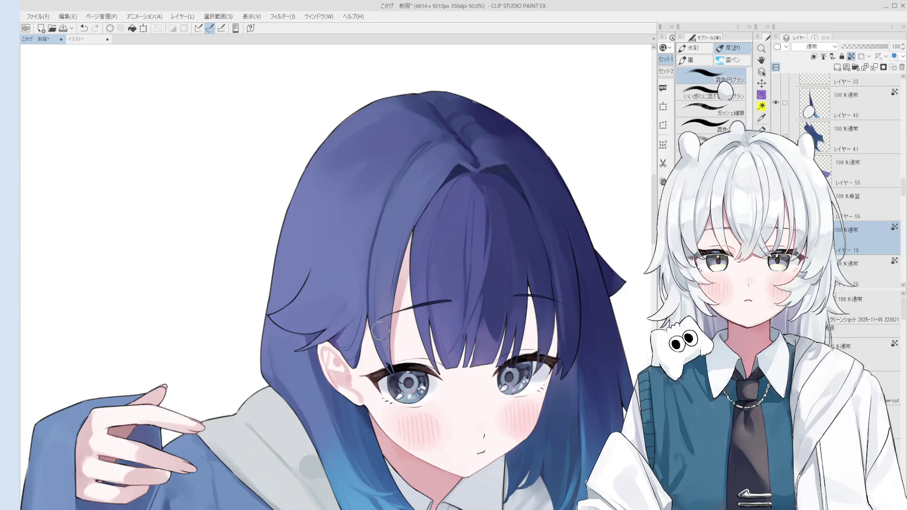
scroll(384, 303, "down", 1)
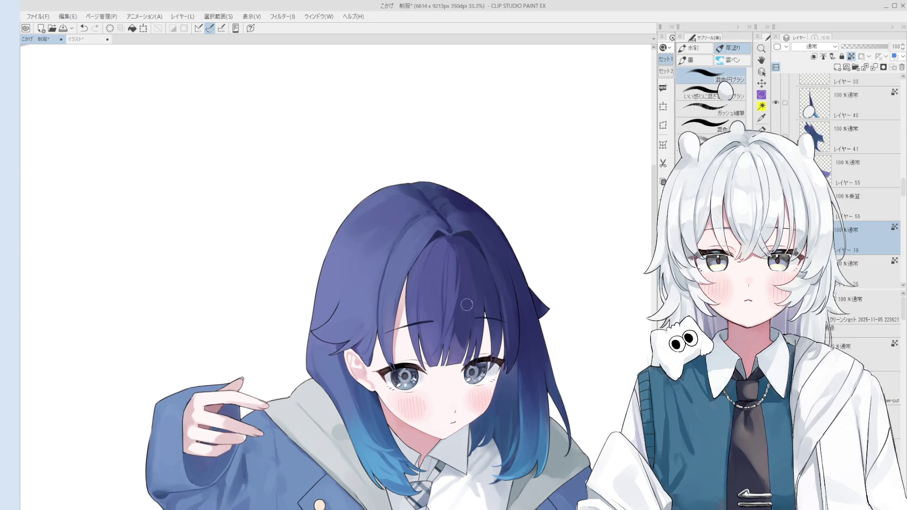
scroll(458, 303, "down", 1)
left_click(512, 322, "ctrl+shift")
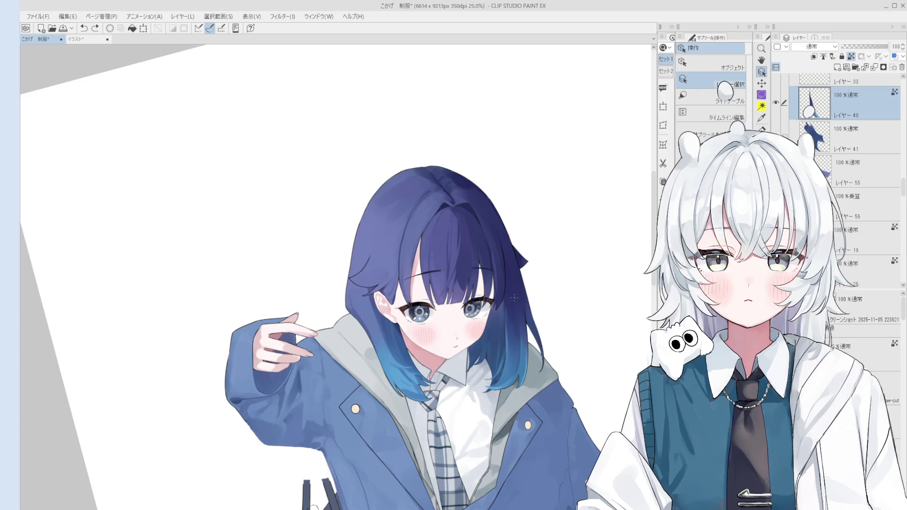
scroll(513, 326, "down", 1)
key("ctrl+@")
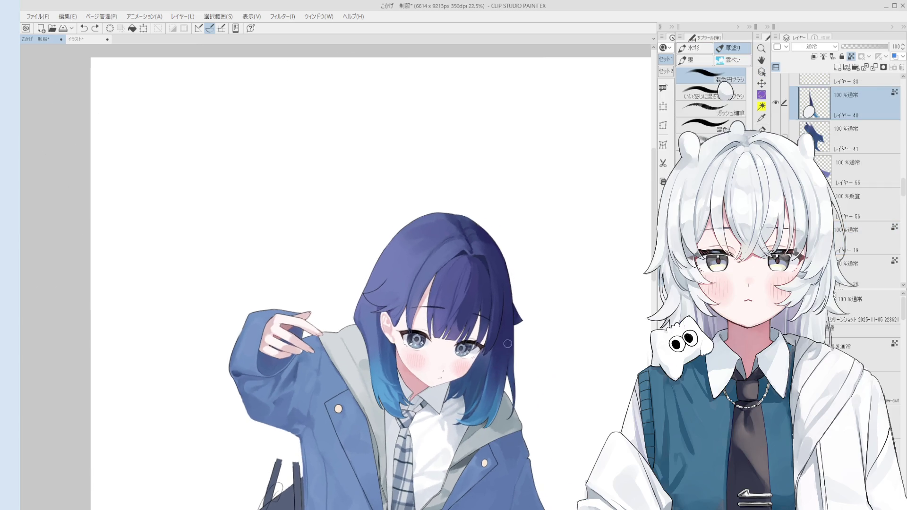
left_click(493, 331, "ctrl+shift")
scroll(371, 317, "up", 2)
left_click(392, 277, "ctrl+shift")
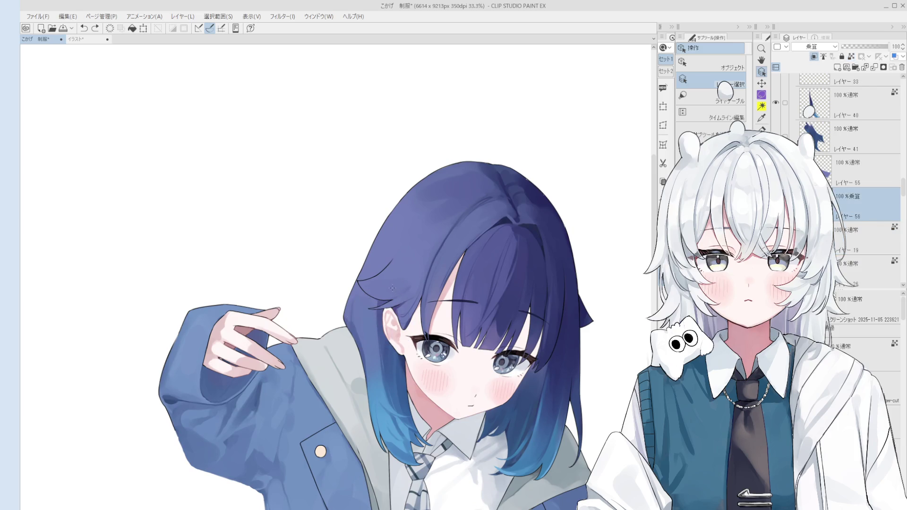
left_click(823, 166)
key("ctrl+shift+n")
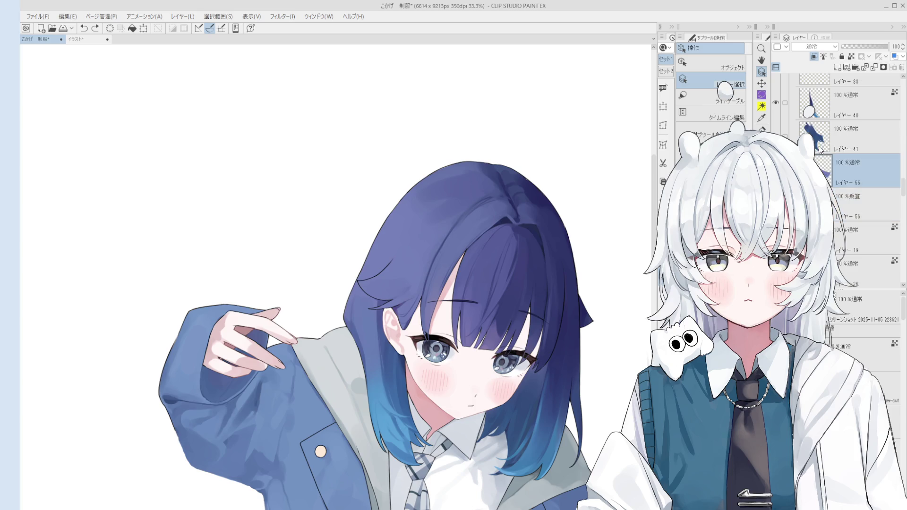
Clip layer 57 to the layer below and set it to Multiply, then test and undo a stroke
left_click(814, 56)
key("ctrl+m")
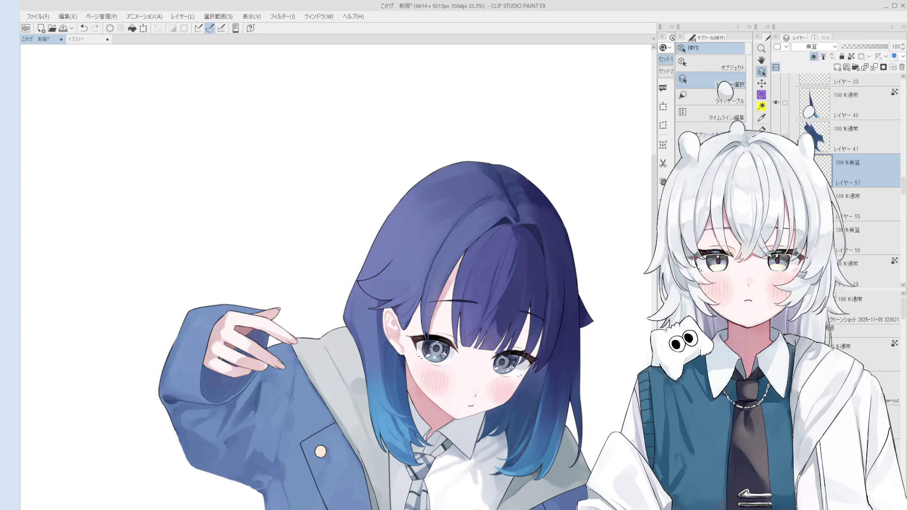
key("minus")
key("b")
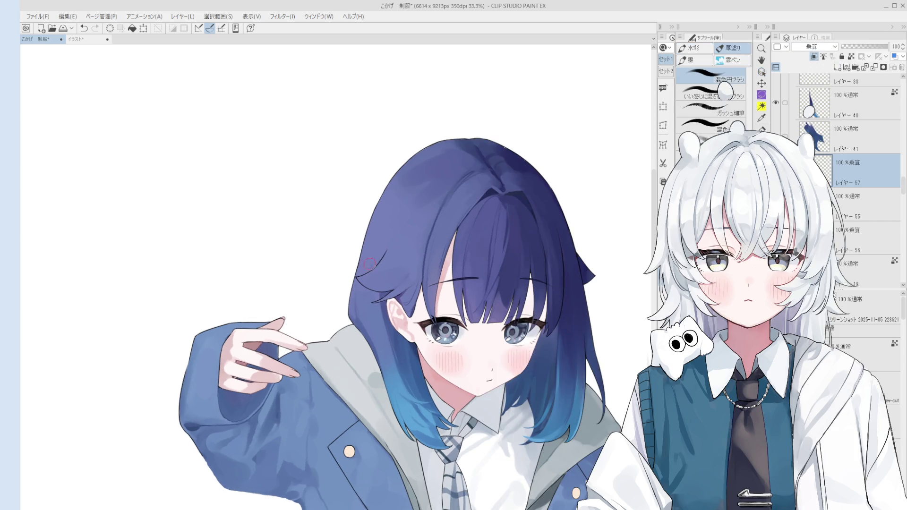
key("ctrl+z")
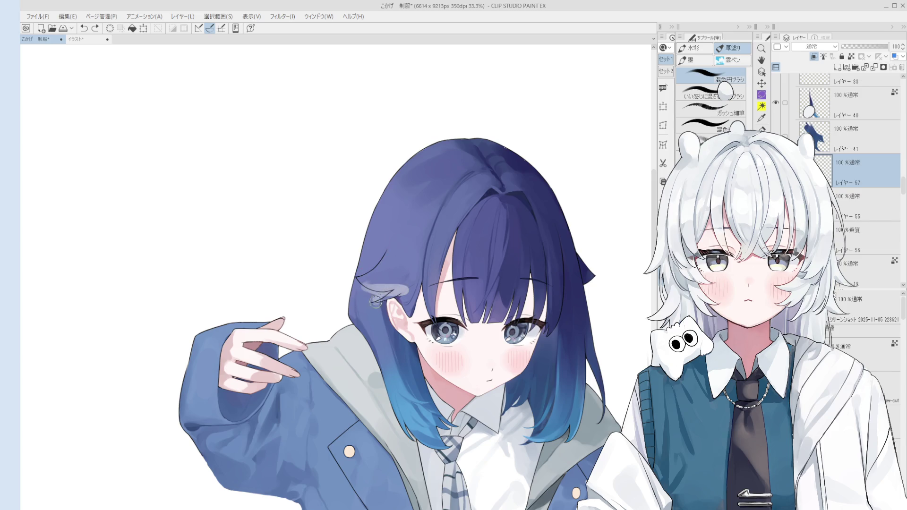
key("ctrl+y")
left_click_drag(383, 310, 397, 321)
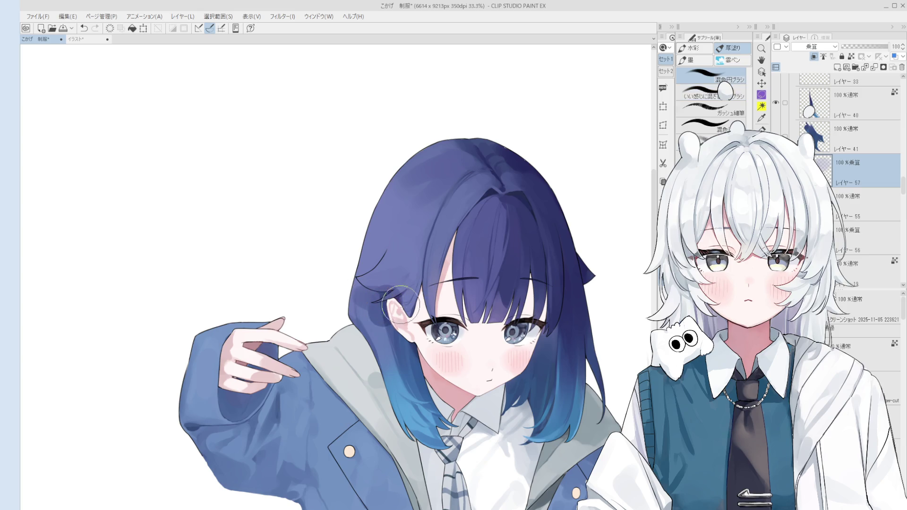
key("ctrl+z")
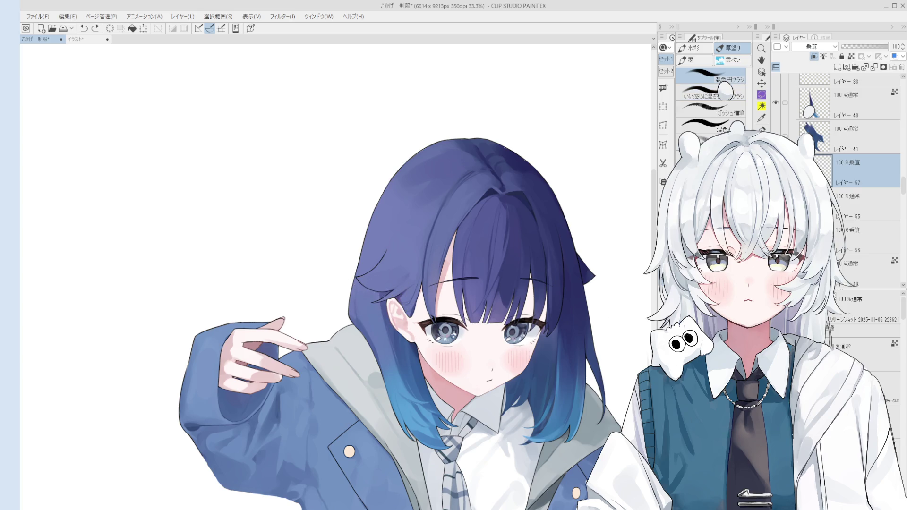
left_click(815, 170, "ctrl")
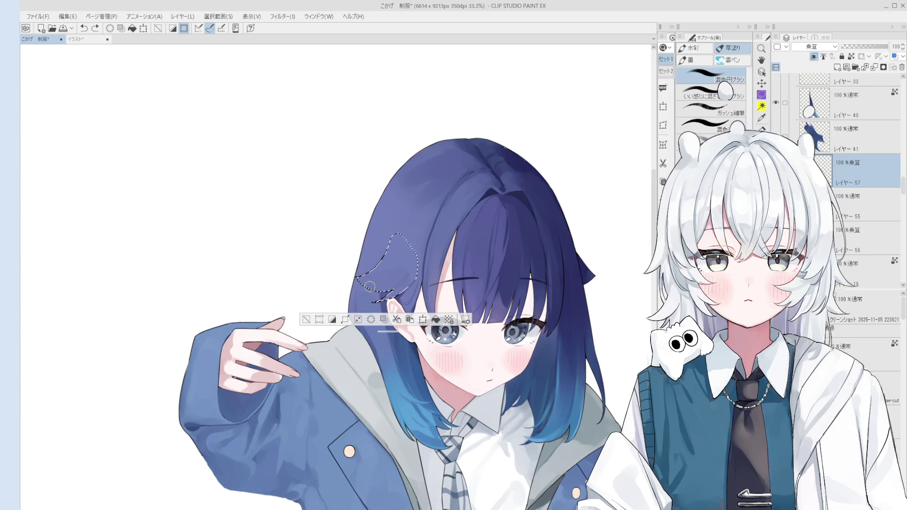
Paint mixing-brush shading inside the hair-lock selection beside the ear
scroll(404, 293, "up", 2)
key("ctrl+z")
mouse_move(365, 287)
left_mouse_down()
mouse_move(381, 287)
mouse_move(368, 283)
left_mouse_up()
key("ctrl+z")
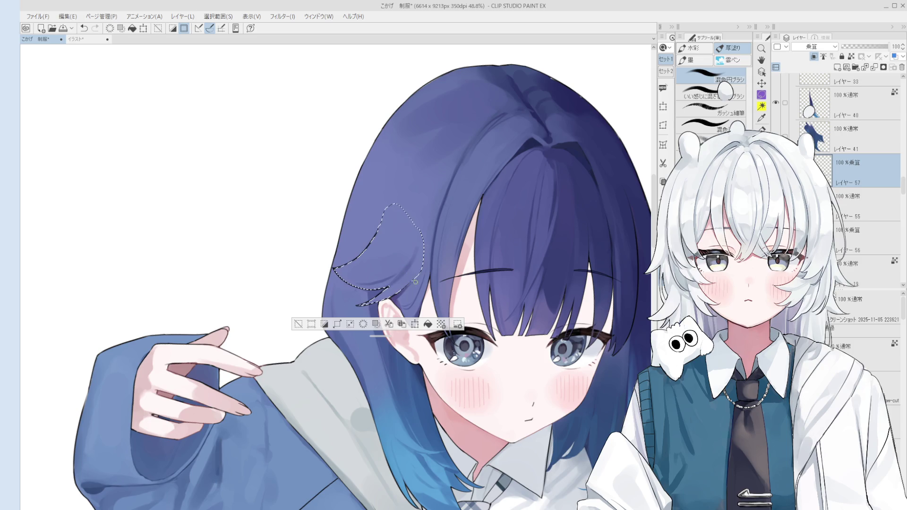
scroll(420, 261, "down", 2)
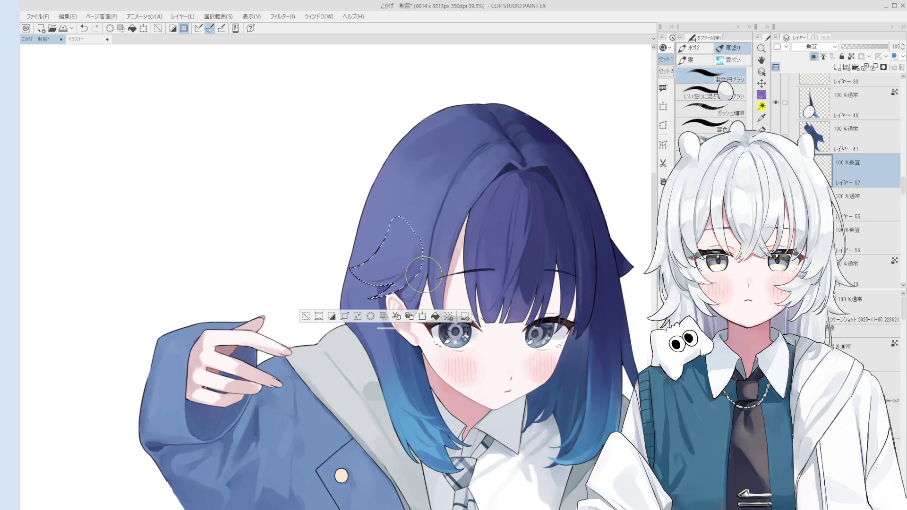
left_click_drag(417, 270, 384, 296)
left_click_drag(390, 258, 395, 269)
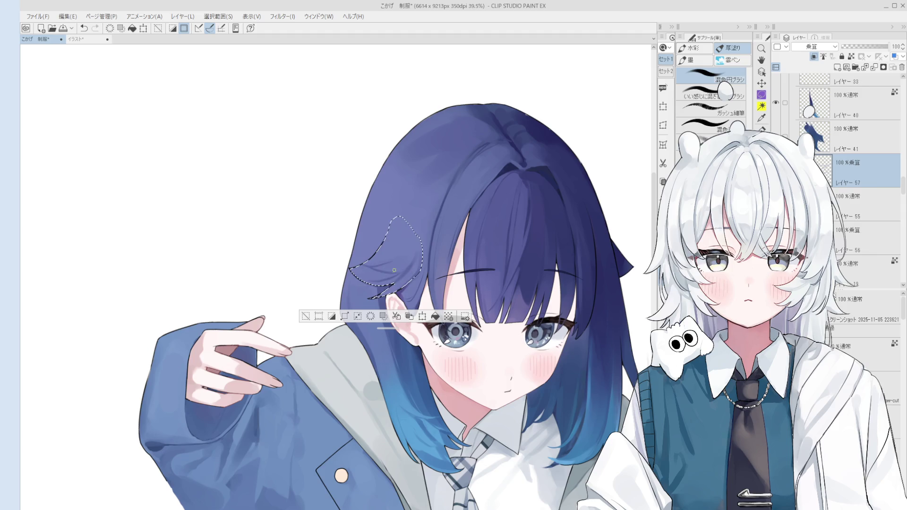
scroll(396, 269, "down", 1)
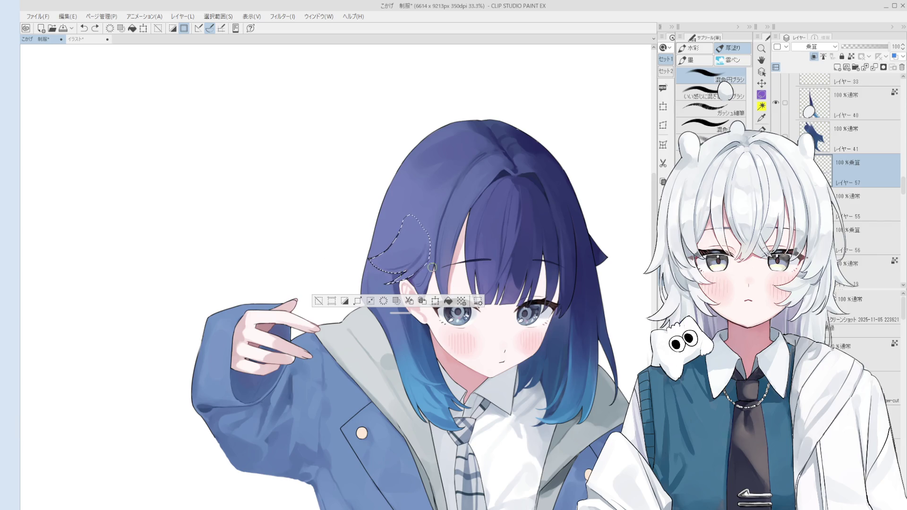
Compare the shading with undo and redo, then flip the canvas view horizontally
scroll(416, 278, "up", 4)
scroll(416, 277, "down", 2)
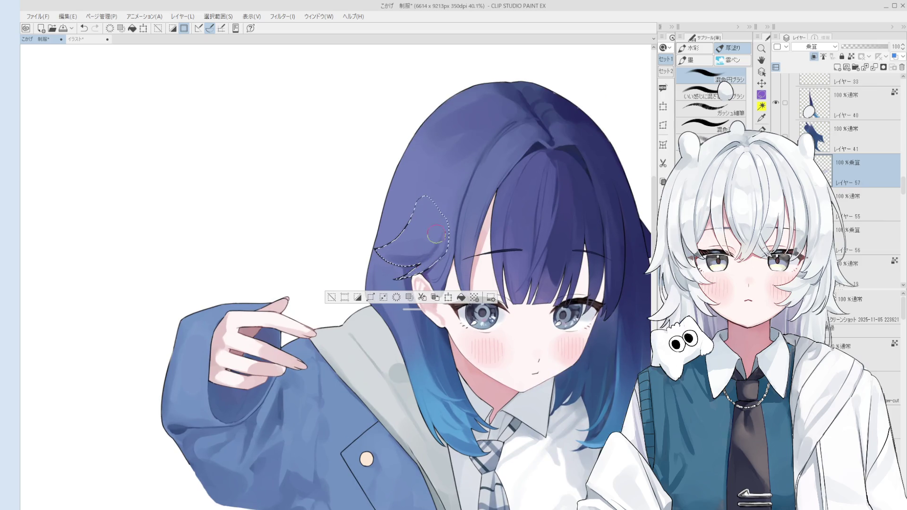
scroll(416, 278, "down", 2)
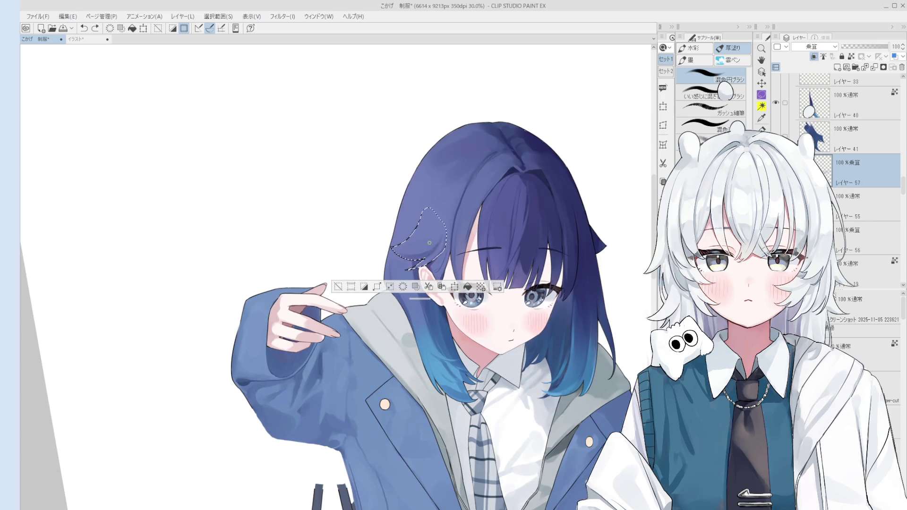
scroll(435, 244, "down", 1)
key("ctrl+z")
key("ctrl+y")
key("ctrl+z")
key("ctrl+y")
key("ctrl+z")
scroll(449, 258, "up", 1)
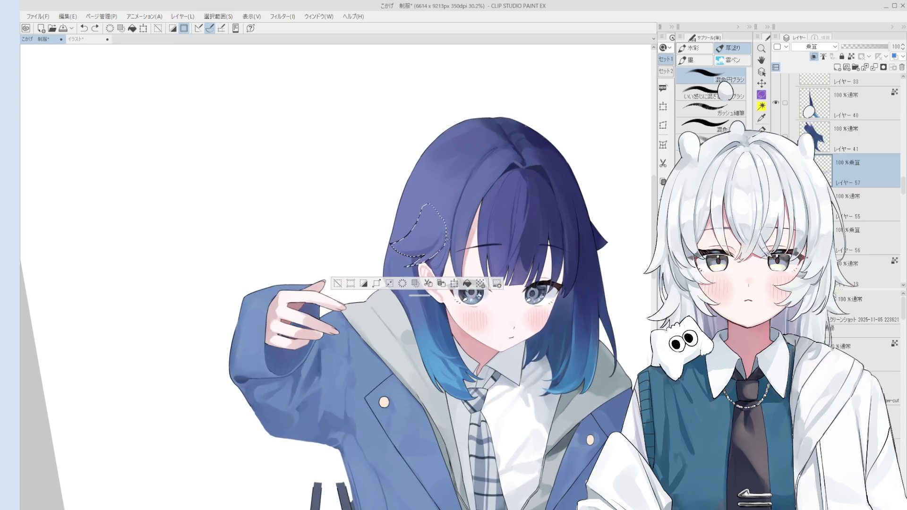
scroll(441, 244, "up", 1)
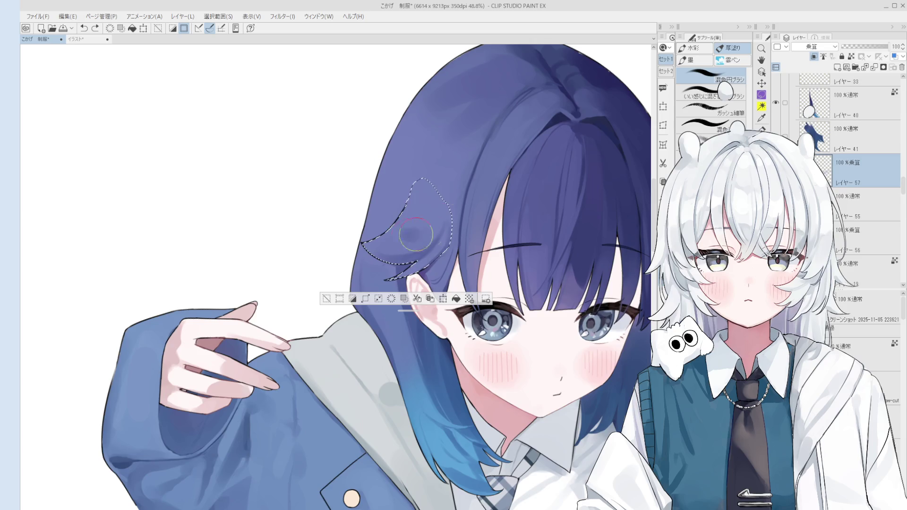
scroll(430, 232, "down", 1)
key("h")
scroll(425, 247, "down", 1)
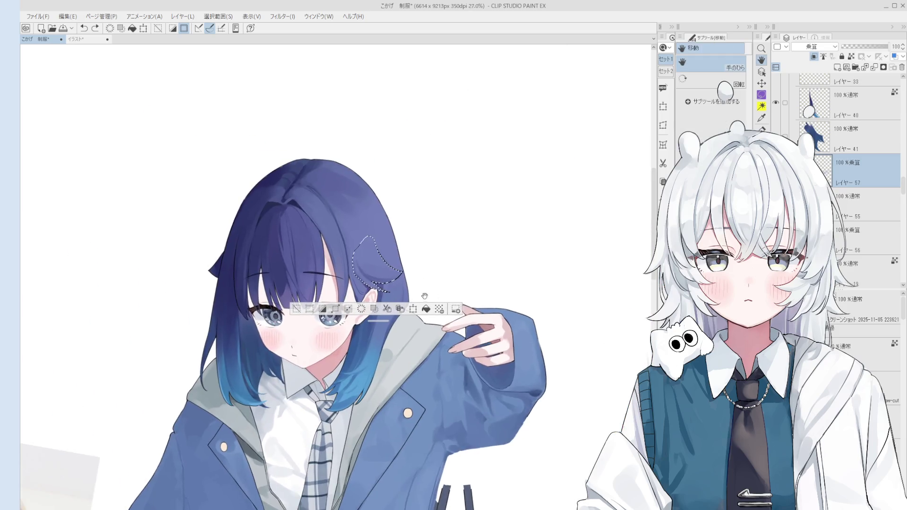
Save the document and return to multiply layer 57 by way of layer 55
left_click_drag(433, 241, 435, 302)
key("o")
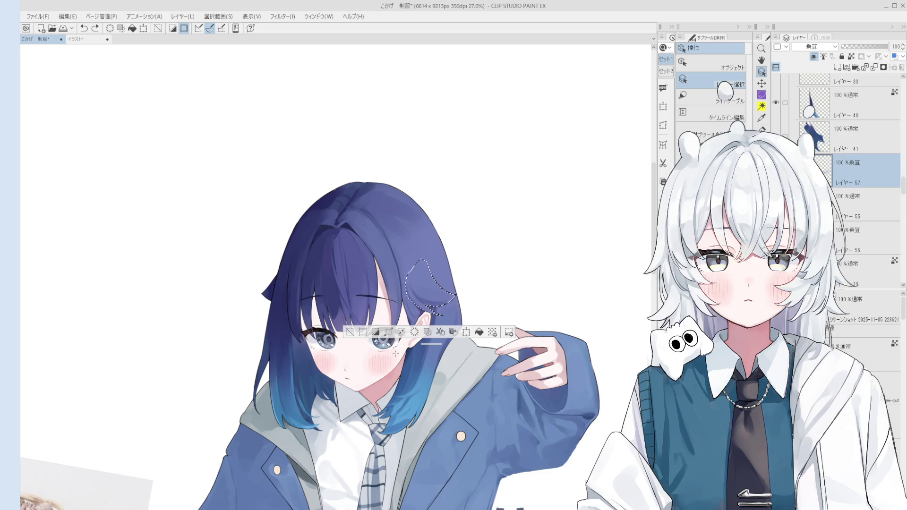
key("ctrl+s")
scroll(425, 290, "up", 3)
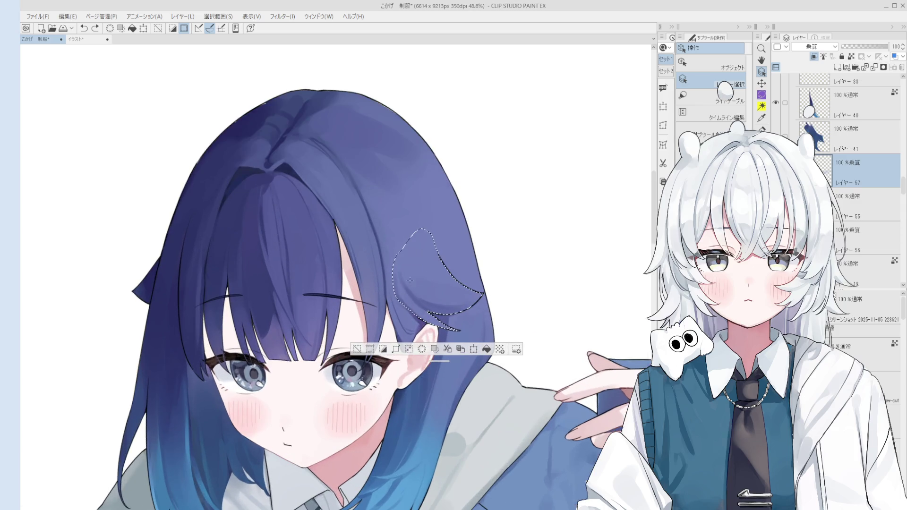
left_click(411, 274)
key("b")
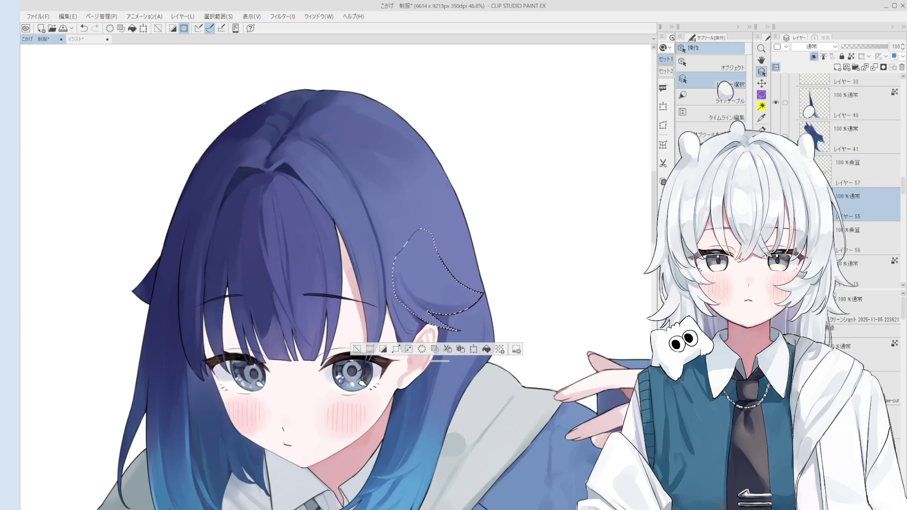
key("alt+]")
Repaint shading strokes inside the hair-fold selection, undoing unwanted attempts
key("ctrl+z")
left_click_drag(414, 264, 423, 273)
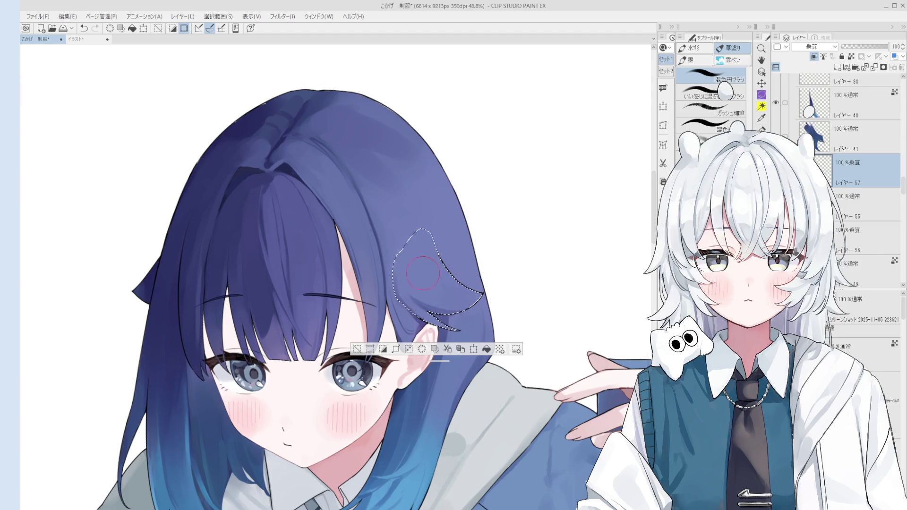
left_click_drag(366, 173, 392, 172)
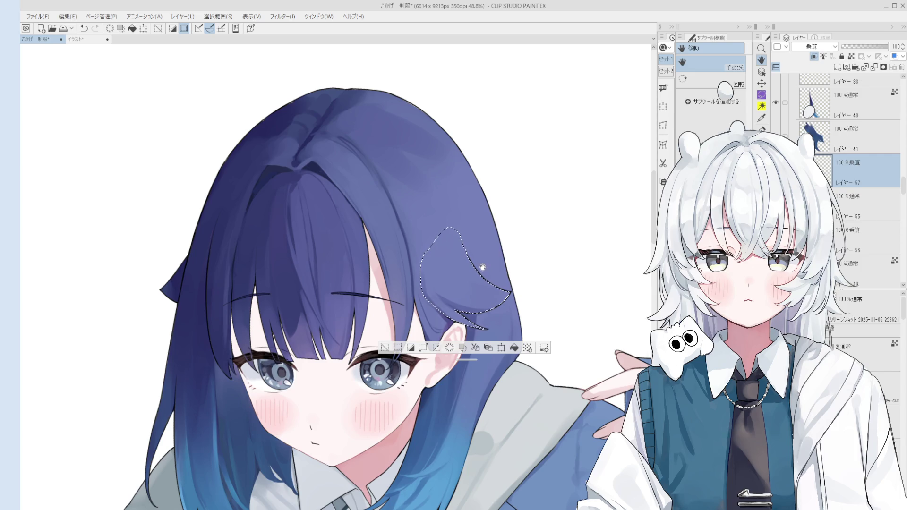
key("b")
mouse_move(492, 300)
left_mouse_down()
mouse_move(480, 306)
mouse_move(302, 265)
mouse_move(461, 322)
left_mouse_up()
key("ctrl+z")
key("ctrl+z")
scroll(478, 306, "down", 3)
scroll(460, 322, "up", 2)
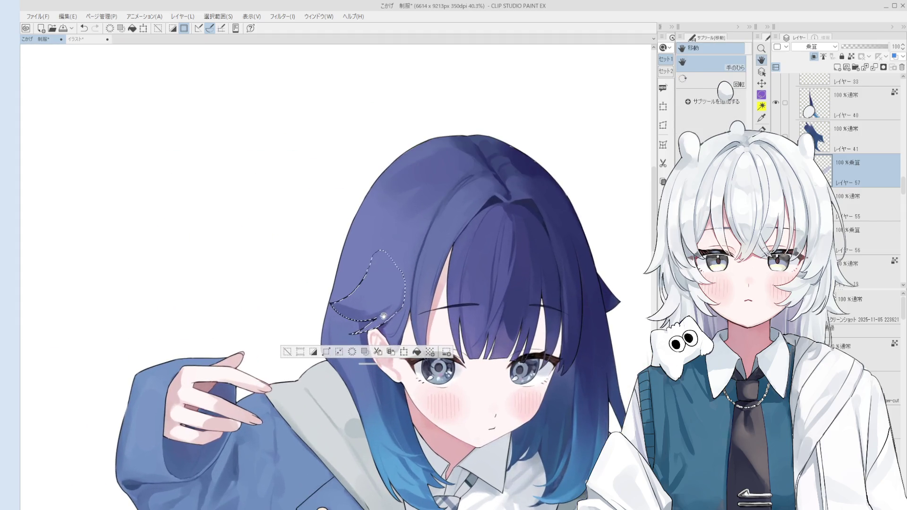
key("b")
mouse_move(324, 302)
left_mouse_down()
mouse_move(404, 298)
mouse_move(456, 310)
left_mouse_up()
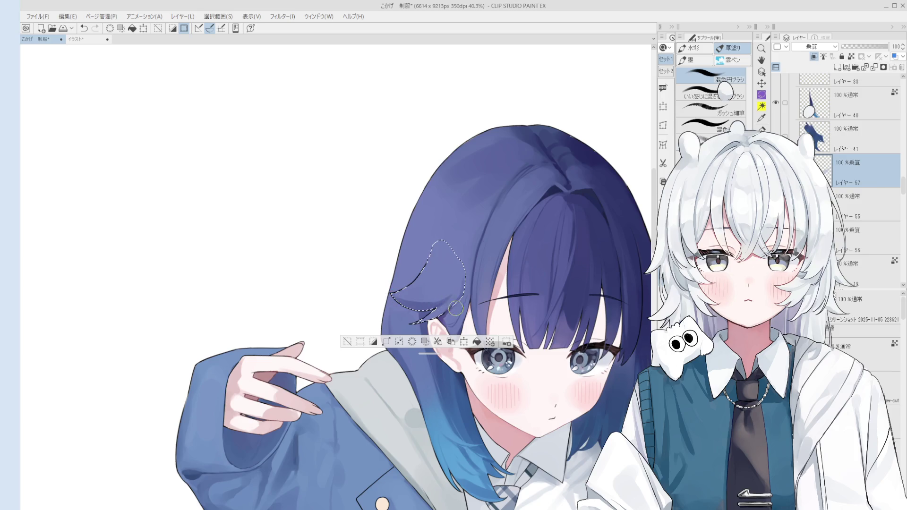
key("ctrl+z")
mouse_move(476, 283)
left_mouse_down()
mouse_move(460, 287)
mouse_move(467, 280)
left_mouse_up()
Refine the hair-fold shading with further faint strokes, then make the brush smaller
key("ctrl+z")
key("ctrl+z")
scroll(461, 285, "up", 2)
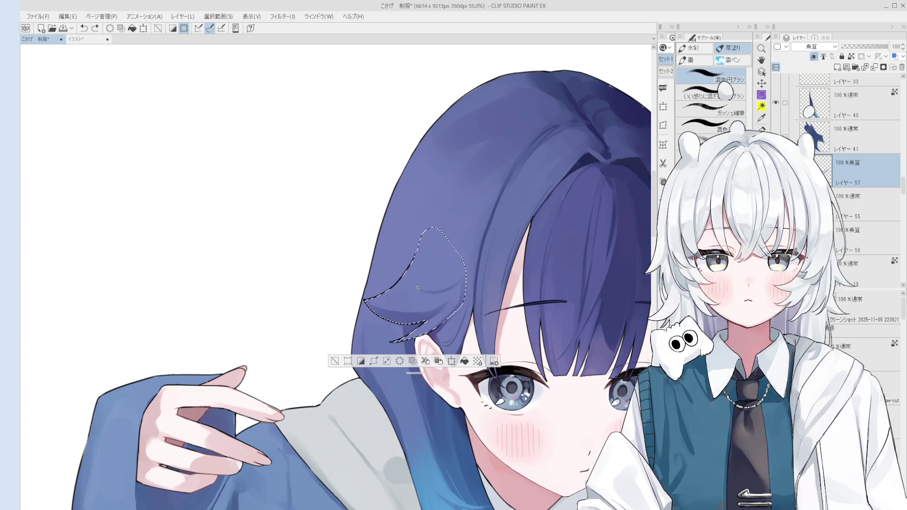
scroll(459, 296, "down", 2)
left_click_drag(431, 296, 441, 298)
scroll(454, 281, "down", 2)
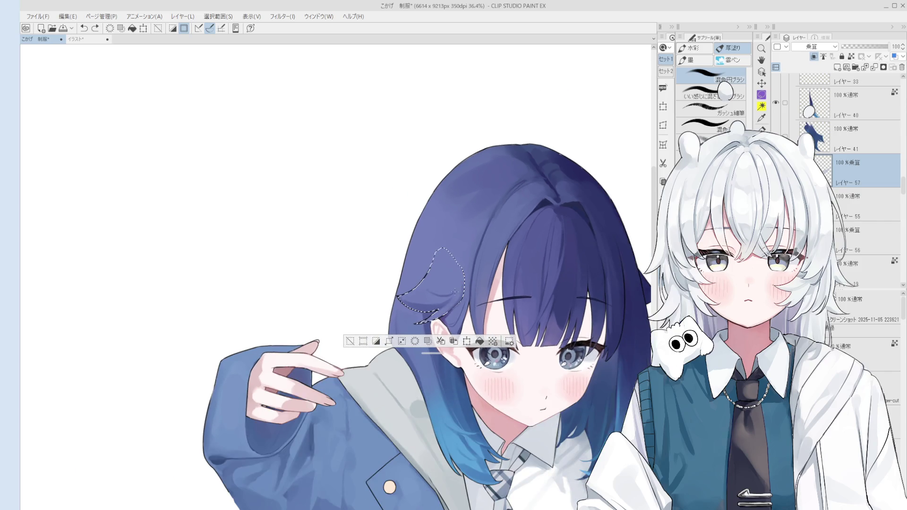
key("ctrl+z")
left_click_drag(442, 292, 449, 266)
scroll(431, 282, "up", 2)
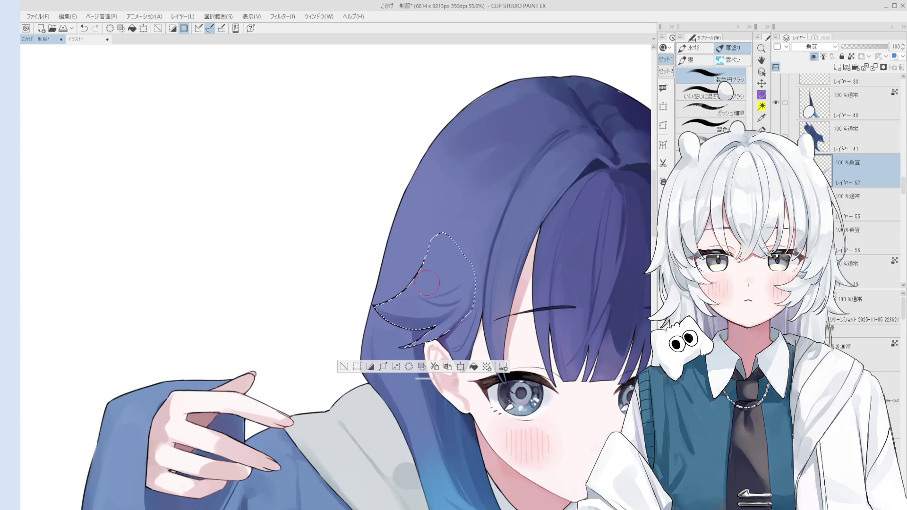
scroll(430, 280, "up", 3)
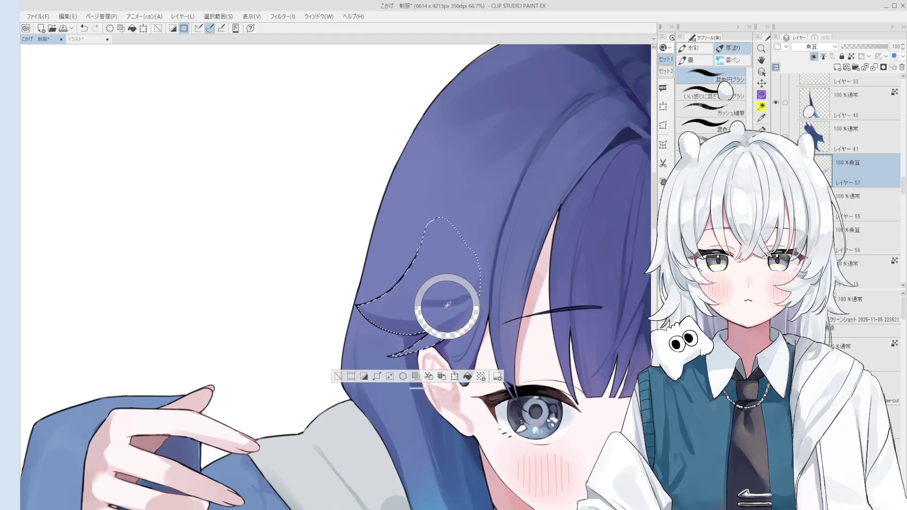
key("bracketleft")
key("bracketleft")
Extend the hair-fold shadow to the right and blend it with a larger brush
left_click_drag(453, 303, 472, 308)
key("bracketright")
key("bracketright")
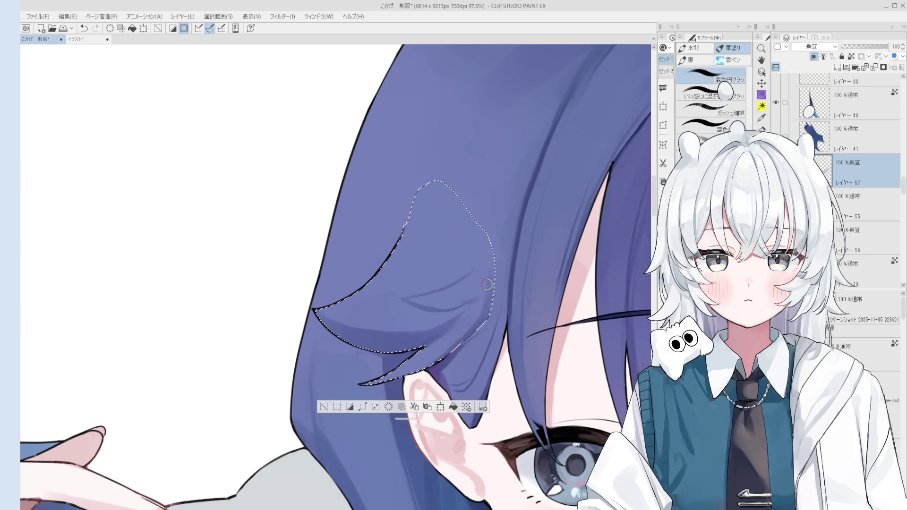
scroll(471, 308, "down", 2)
scroll(471, 301, "down", 3)
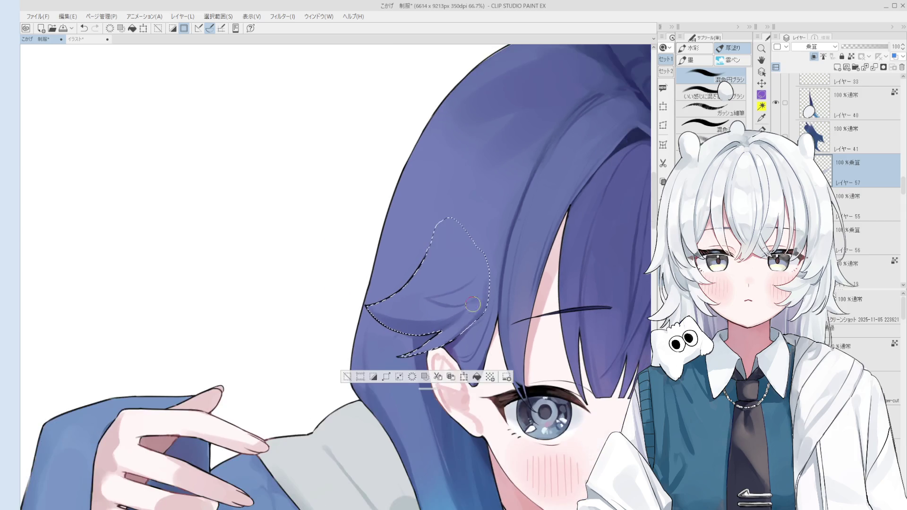
scroll(466, 317, "up", 1)
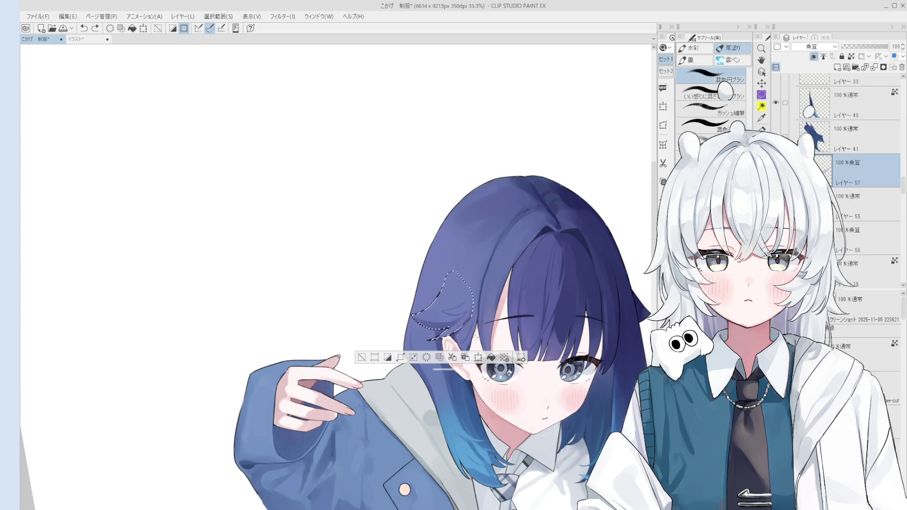
scroll(472, 309, "up", 1)
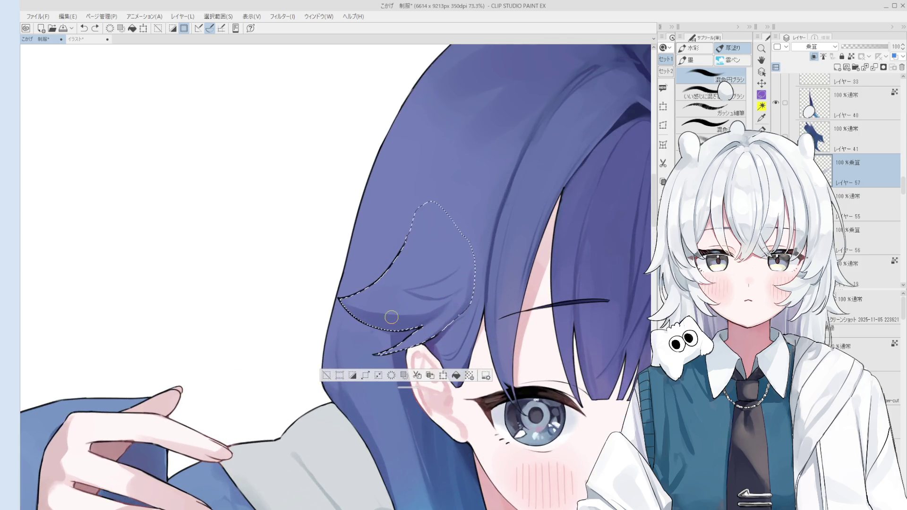
mouse_move(365, 299)
left_mouse_down()
mouse_move(378, 279)
mouse_move(412, 300)
left_mouse_up()
key("ctrl+z")
Sample the hair colour and clear the selection outline around the hair fold
scroll(411, 305, "down", 2)
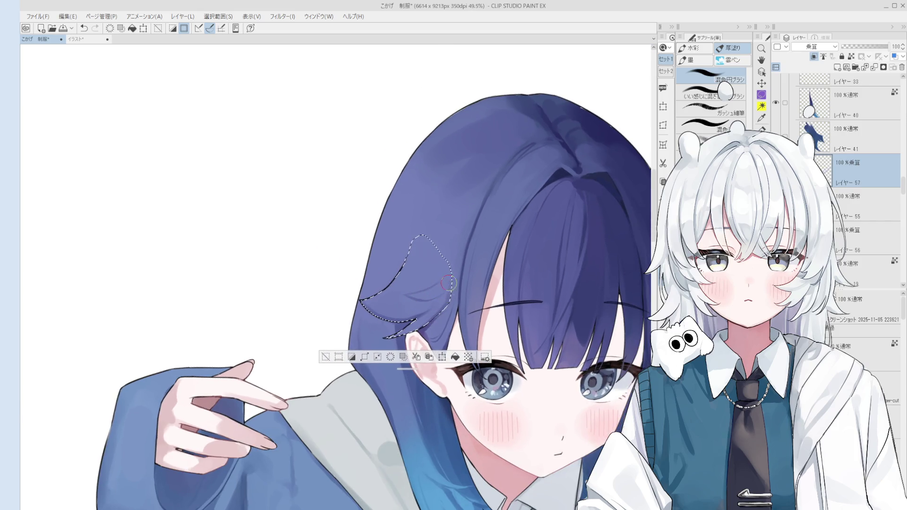
scroll(449, 277, "down", 1)
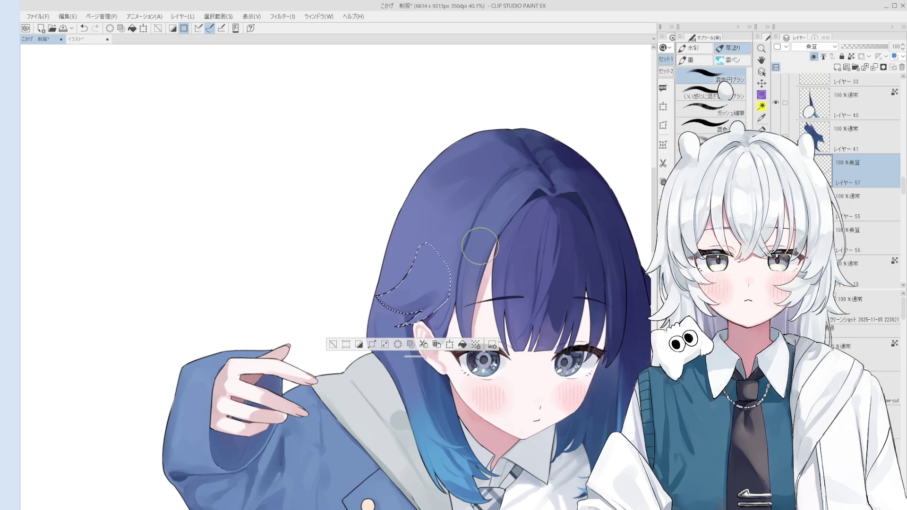
key("ctrl+plus")
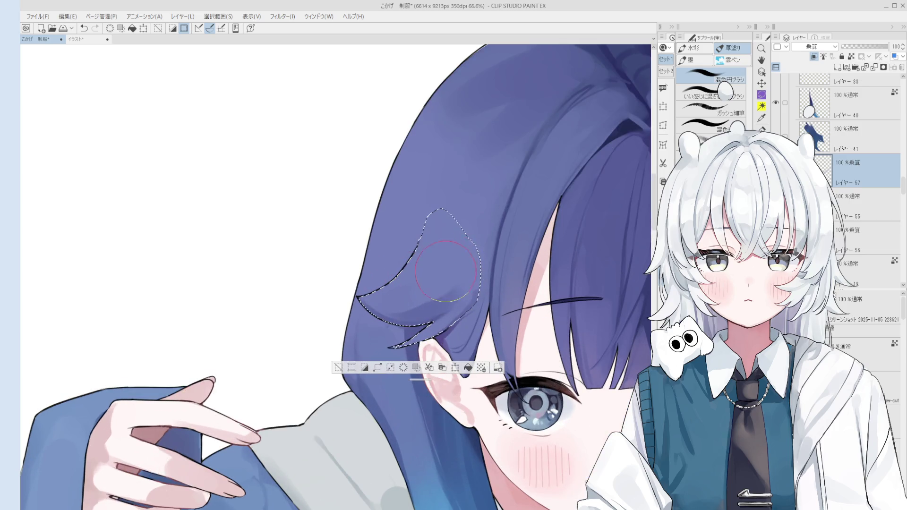
key("ctrl+minus")
scroll(415, 290, "up", 2)
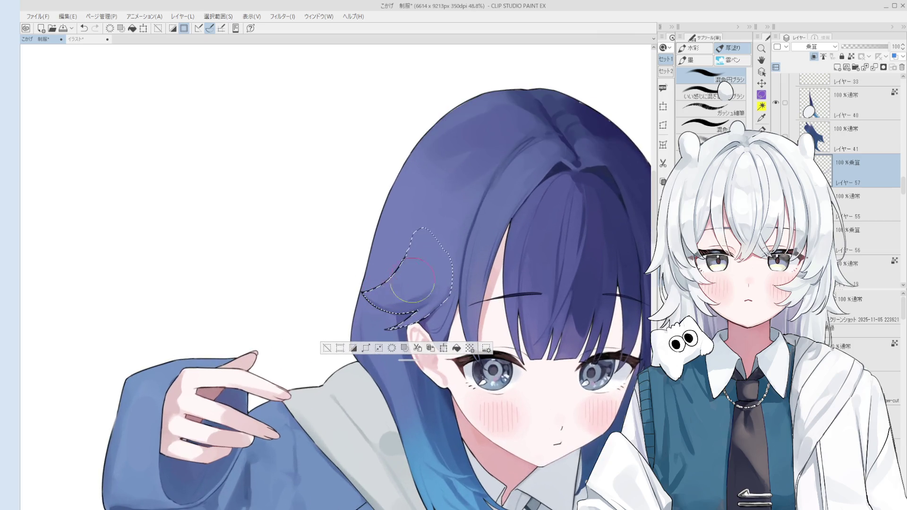
scroll(437, 270, "down", 1)
left_click(416, 288, "alt")
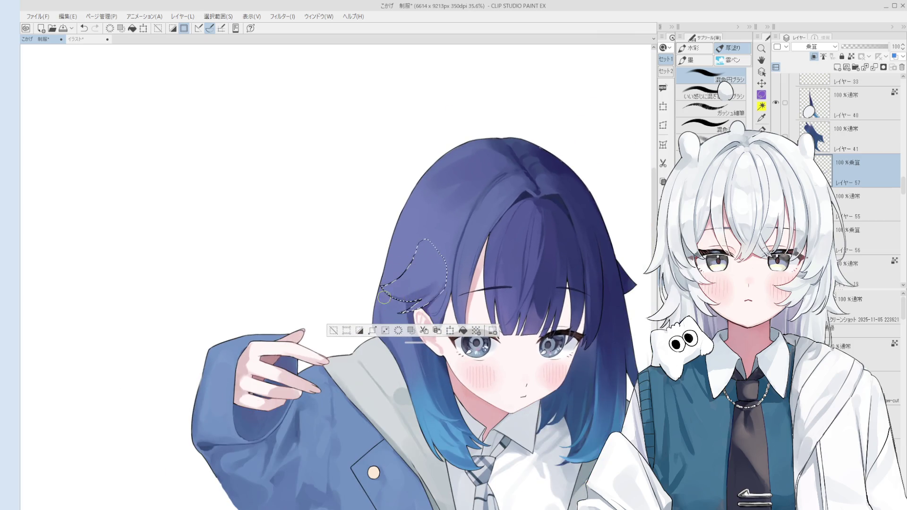
scroll(435, 269, "down", 1)
left_click(358, 323)
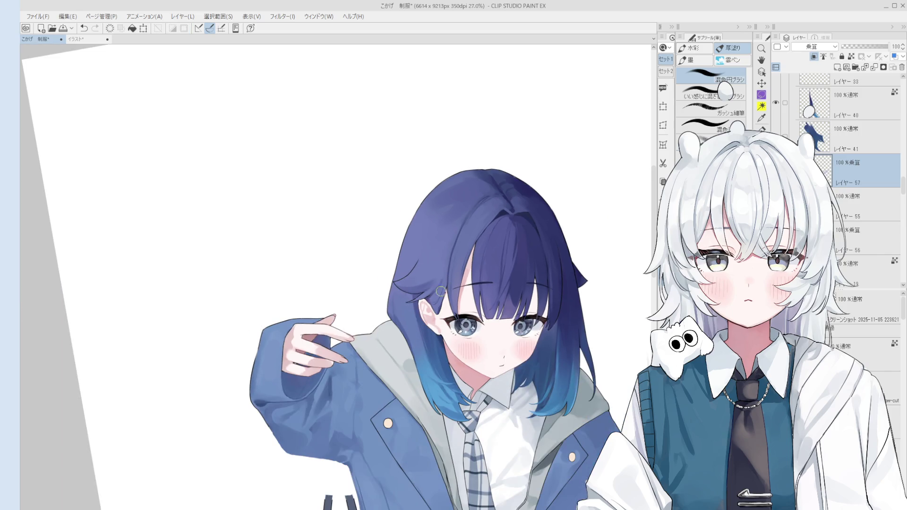
Pick the hair layer and draw a dark curved strand line beside the face, undoing an extra stroke
scroll(428, 293, "up", 3)
left_click(405, 270, "ctrl")
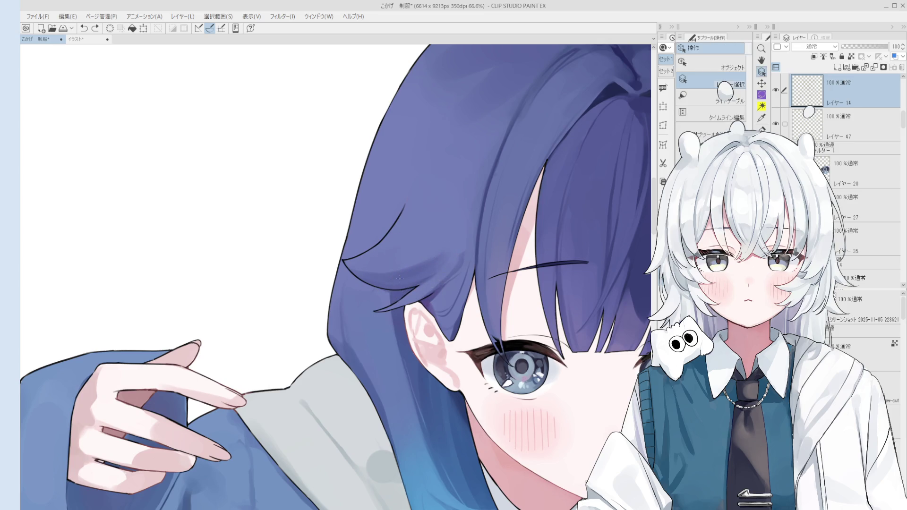
scroll(449, 269, "down", 2)
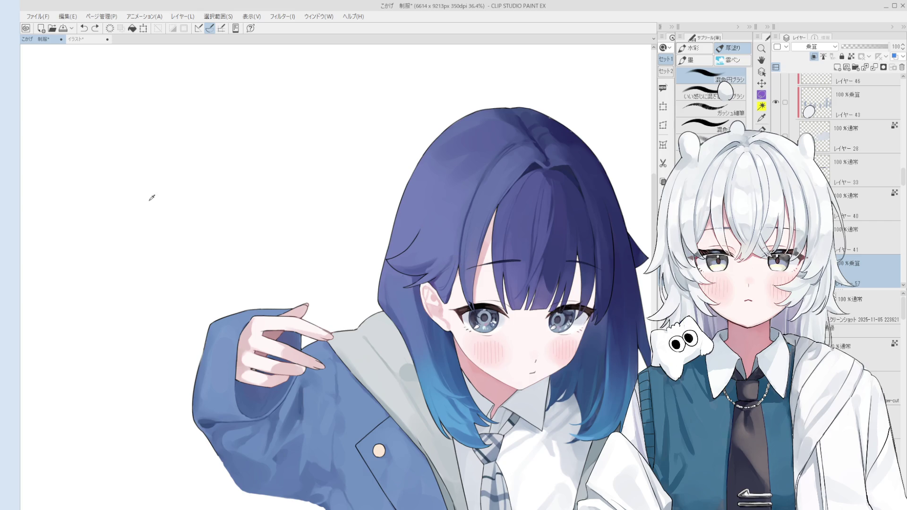
scroll(414, 224, "up", 1)
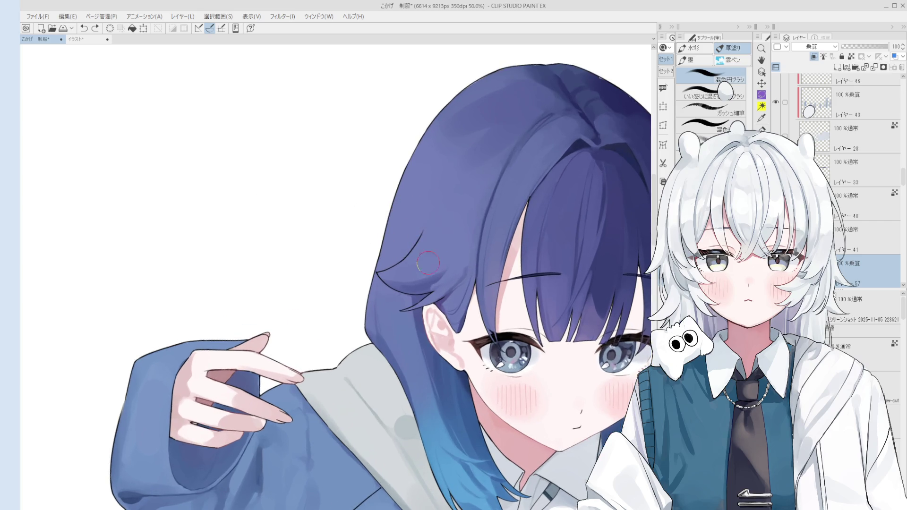
mouse_move(419, 247)
left_mouse_down()
mouse_move(378, 275)
mouse_move(426, 284)
mouse_move(417, 284)
mouse_move(435, 279)
mouse_move(426, 274)
mouse_move(465, 265)
left_mouse_up()
scroll(465, 265, "down", 2)
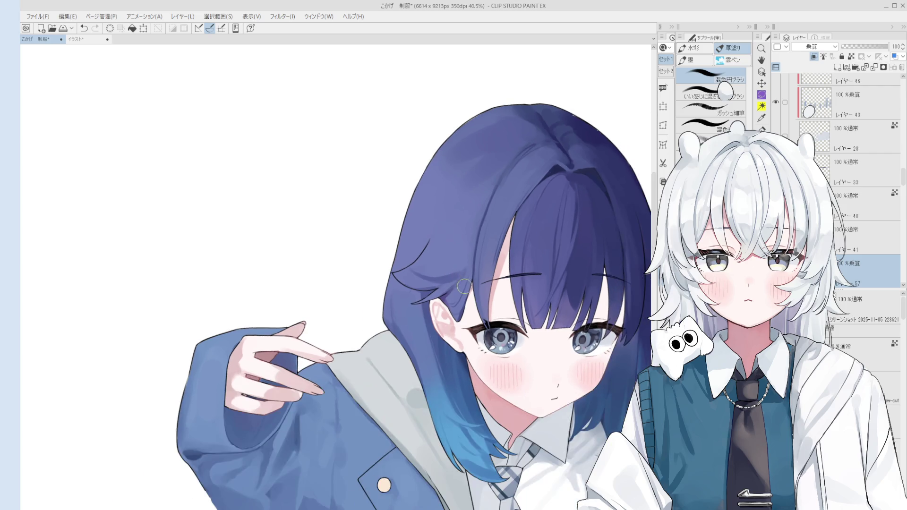
left_click_drag(455, 329, 425, 298)
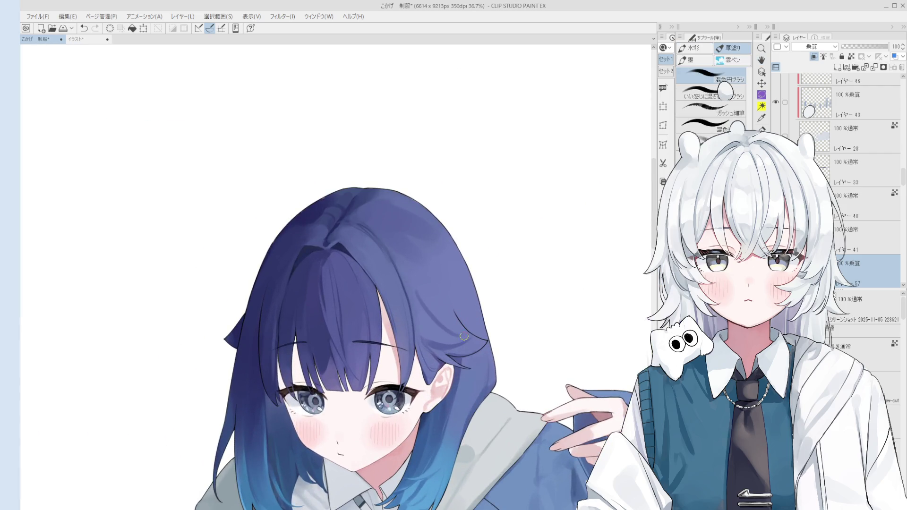
key("ctrl+z")
scroll(464, 340, "down", 1)
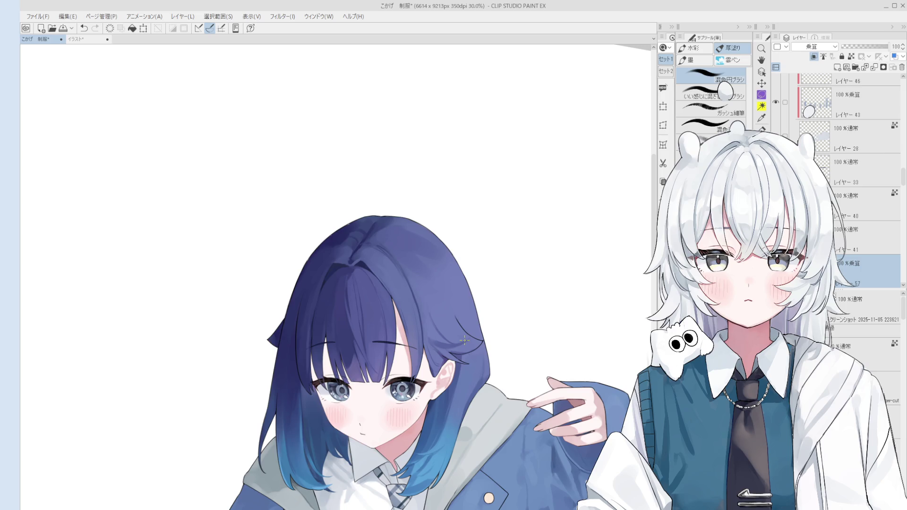
key("space")
scroll(355, 356, "up", 8)
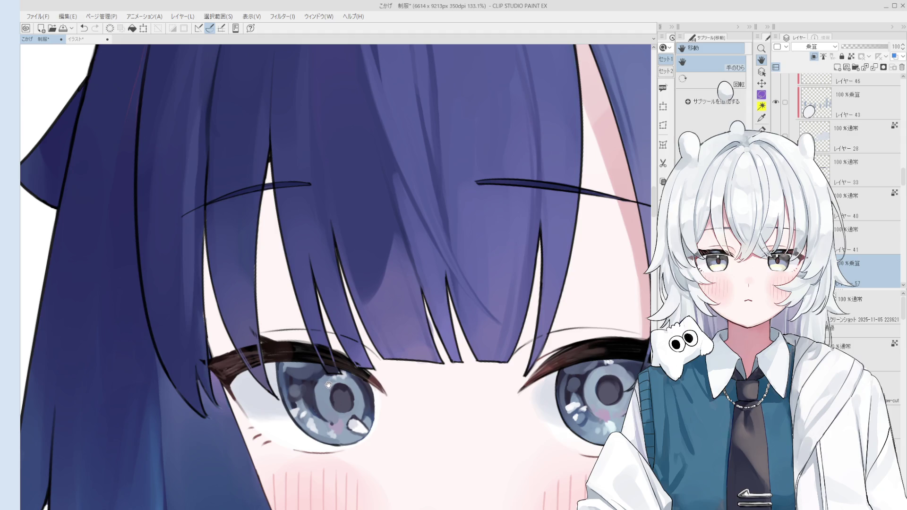
Pick the eye-line layer from the canvas and add a new layer above it
left_click(295, 361, "ctrl+shift")
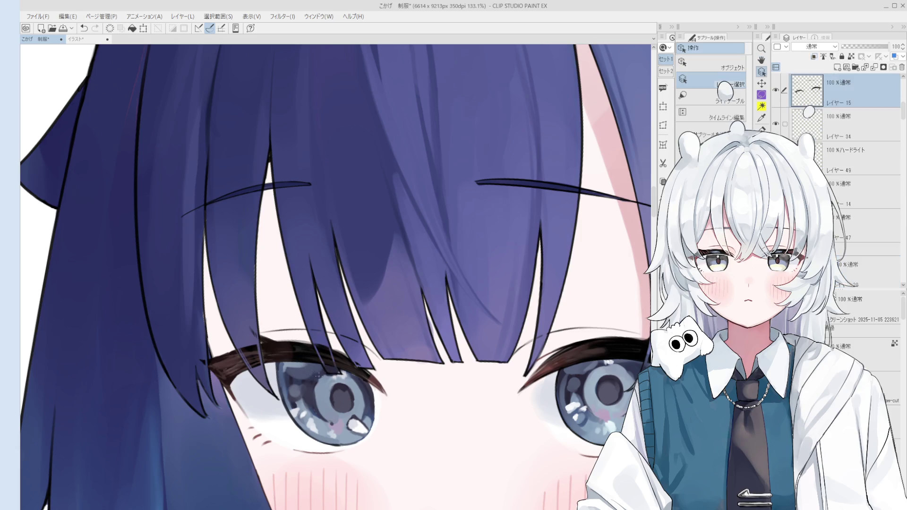
mouse_move(314, 381)
left_mouse_down()
mouse_move(299, 406)
mouse_move(350, 402)
left_mouse_up()
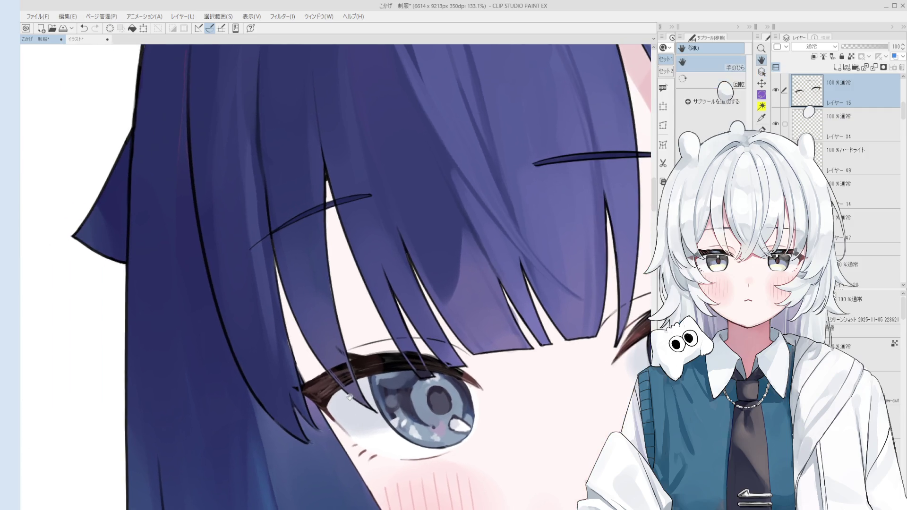
scroll(846, 118, "up", 1)
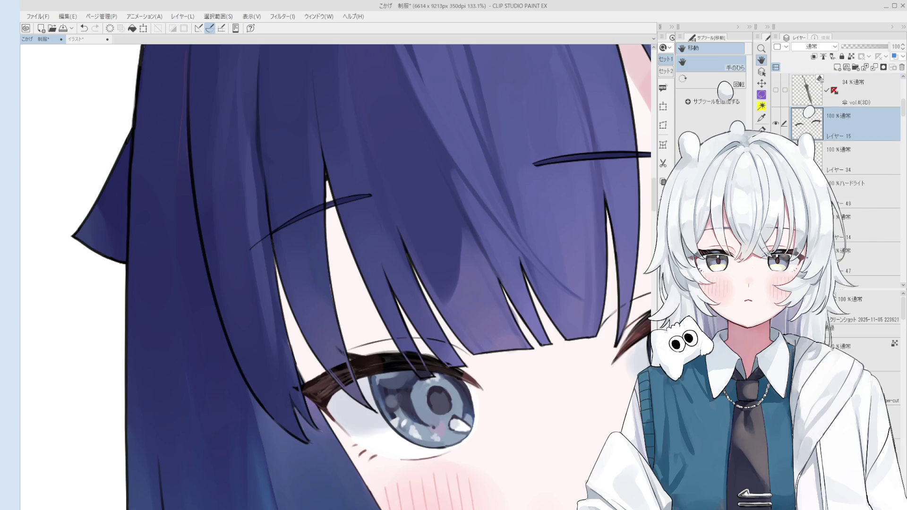
scroll(801, 133, "up", 2)
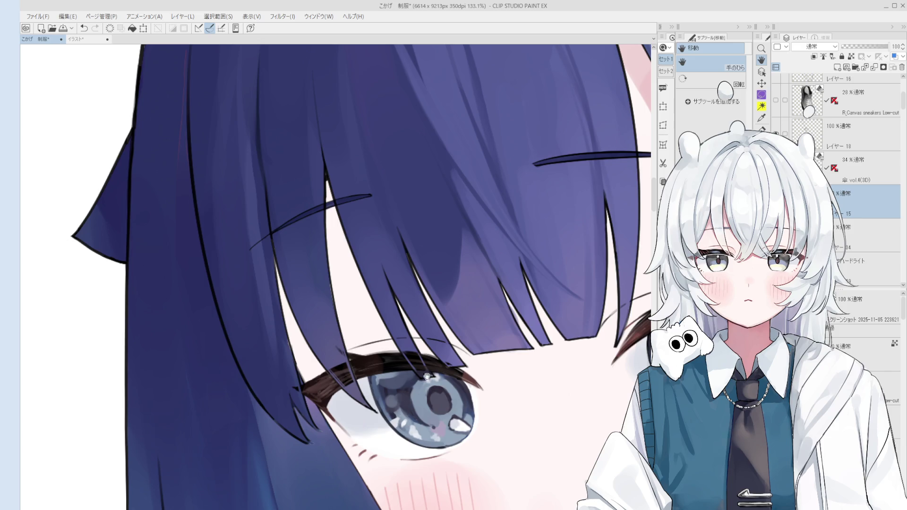
key("o")
left_click(349, 377)
key("b")
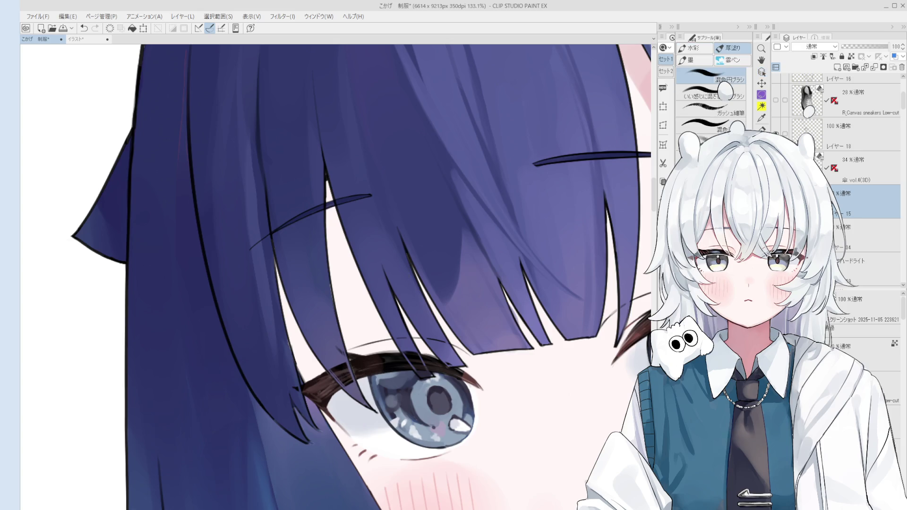
left_click(837, 68)
Sample the hair colour and resize the brush for the hair tip
key("i")
left_click(274, 331)
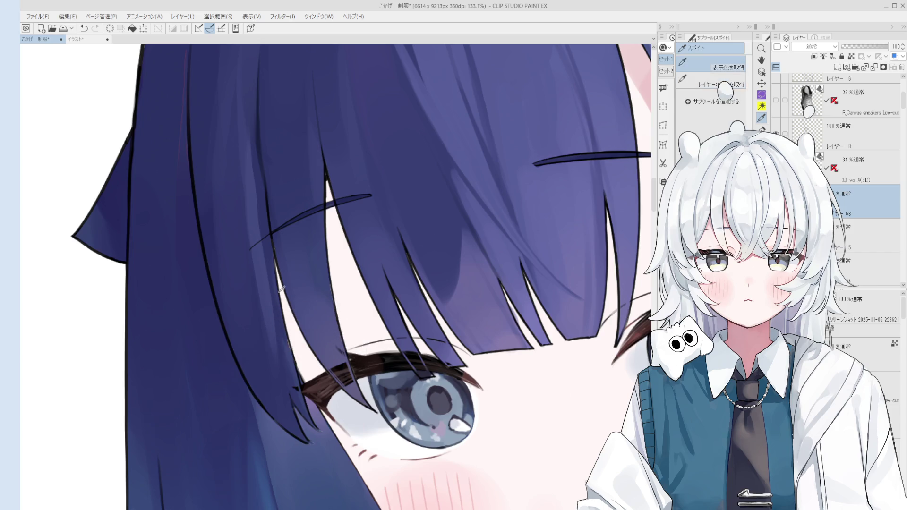
key("b")
scroll(343, 367, "up", 2)
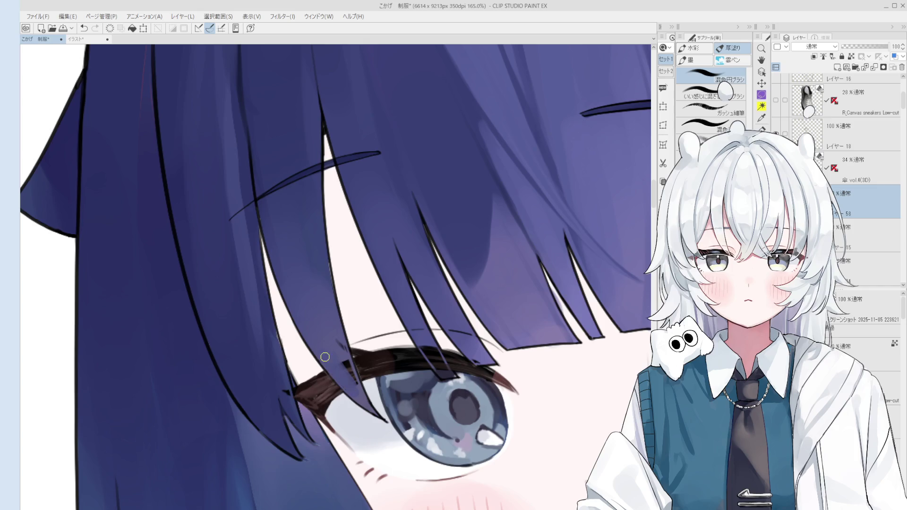
scroll(355, 374, "up", 1)
scroll(354, 374, "up", 1)
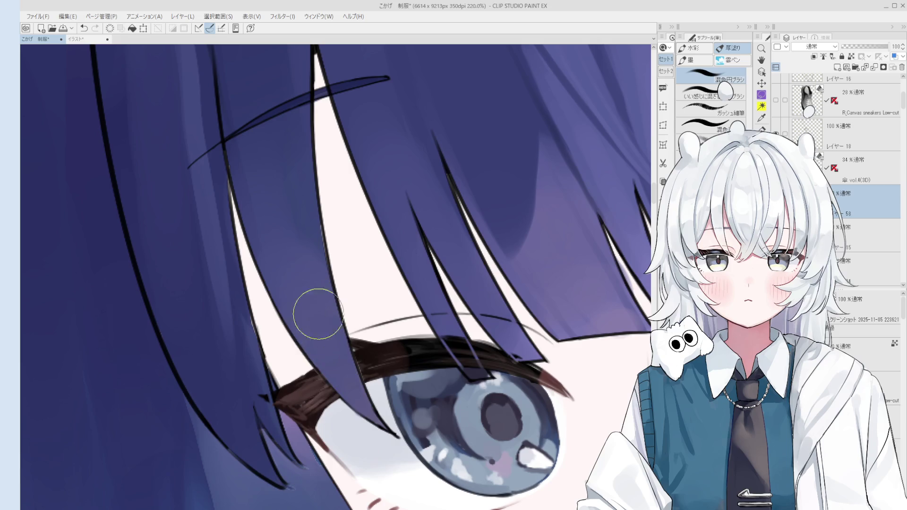
scroll(321, 354, "down", 1)
key("[")
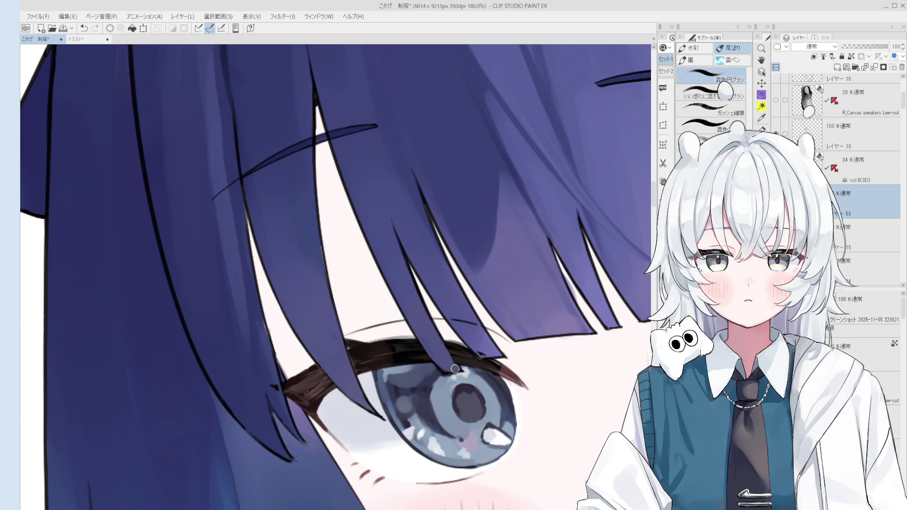
key("[")
key("]")
key("]")
key("[")
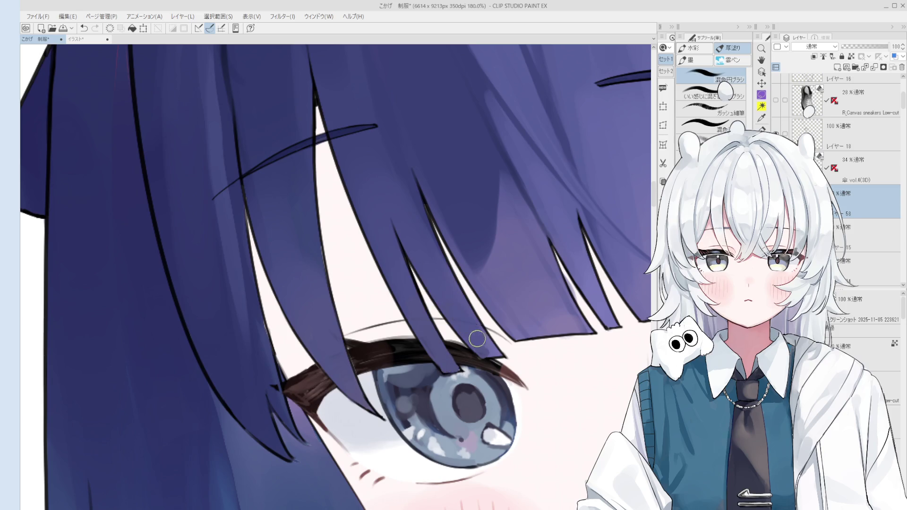
key("bracketright")
key("bracketleft")
key("e")
key("b")
scroll(492, 364, "down", 3)
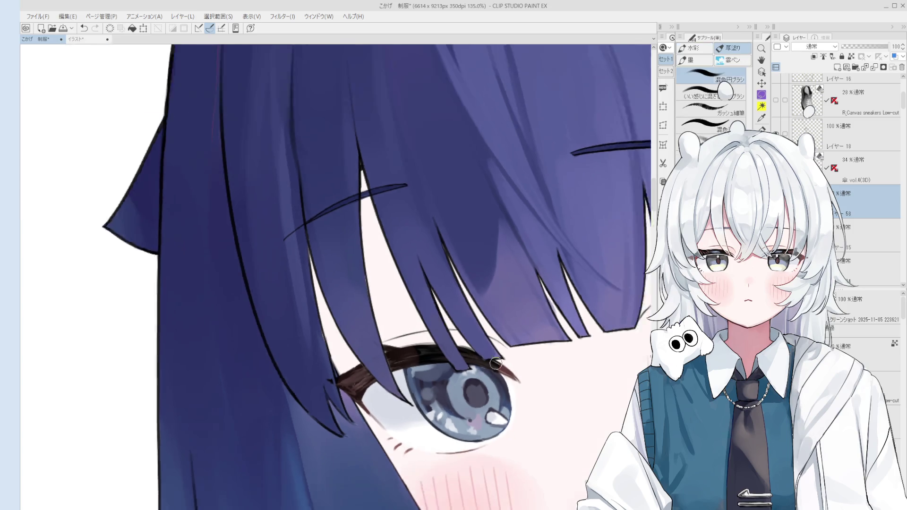
Set the hair layer's opacity to 70 in the Layer panel
left_click(863, 47)
left_click(869, 47)
left_click_drag(877, 48, 882, 47)
scroll(623, 230, "down", 5)
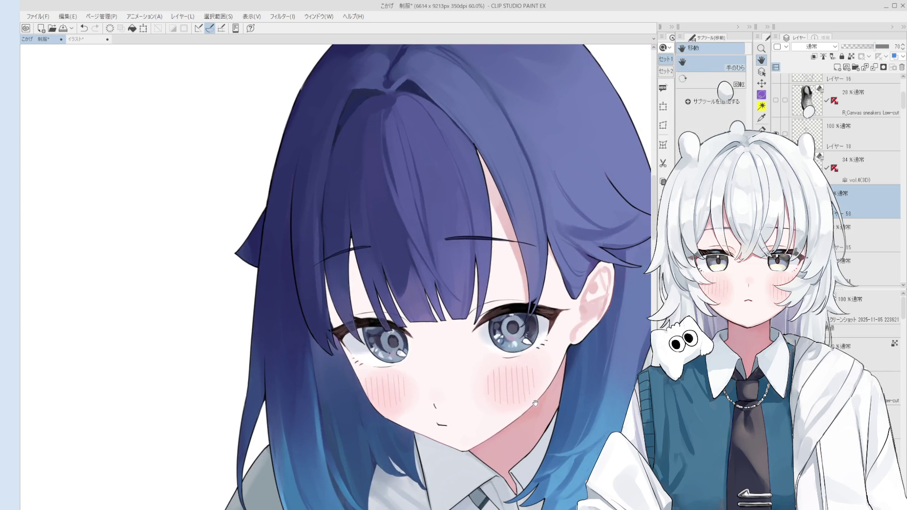
scroll(553, 373, "up", 1)
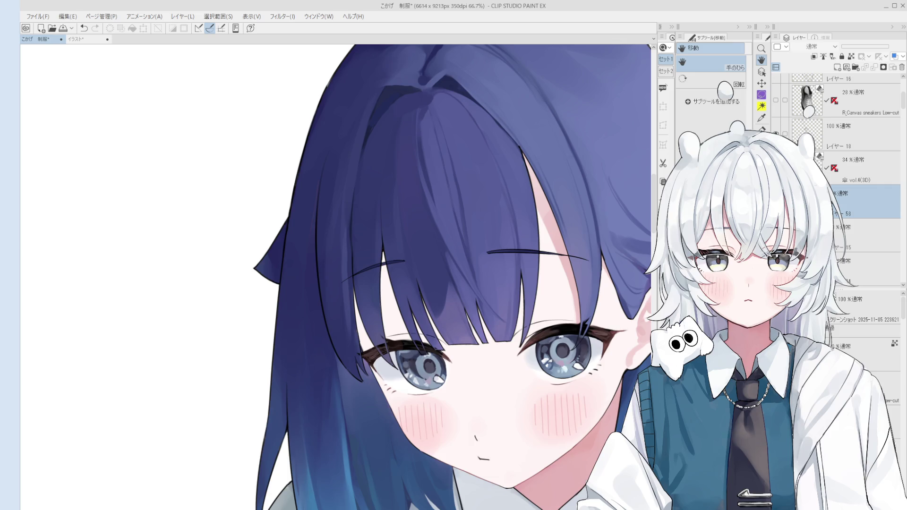
key("b")
left_click(348, 291, "ctrl+shift")
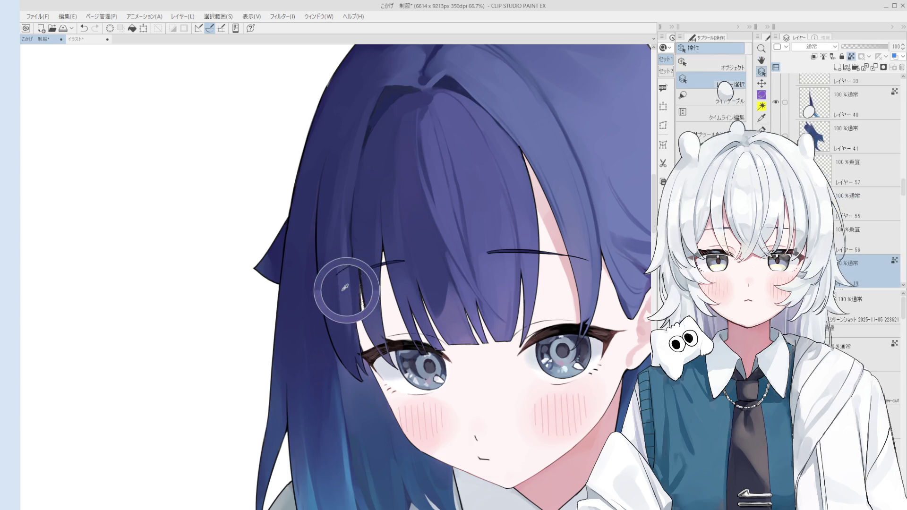
Blend the hair strand near the left eyebrow, undoing the unwanted strokes
scroll(354, 345, "down", 1)
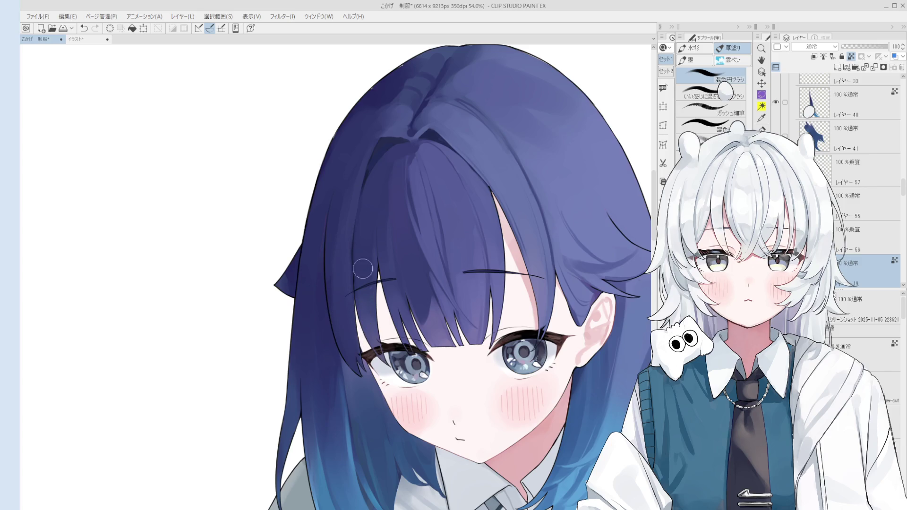
scroll(364, 261, "up", 1)
mouse_move(363, 261)
left_mouse_down()
mouse_move(361, 314)
mouse_move(362, 263)
mouse_move(373, 342)
mouse_move(373, 317)
left_mouse_up()
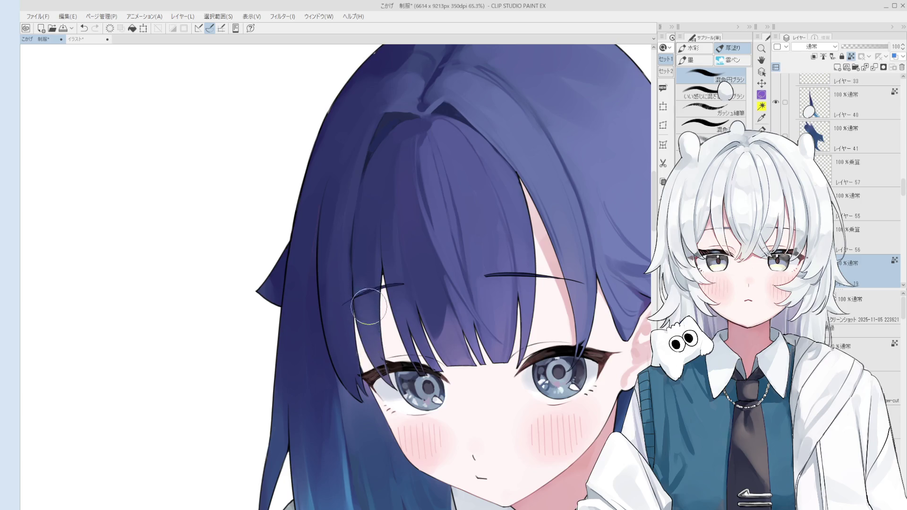
key("ctrl+z")
left_click_drag(368, 294, 376, 312)
scroll(376, 317, "down", 2)
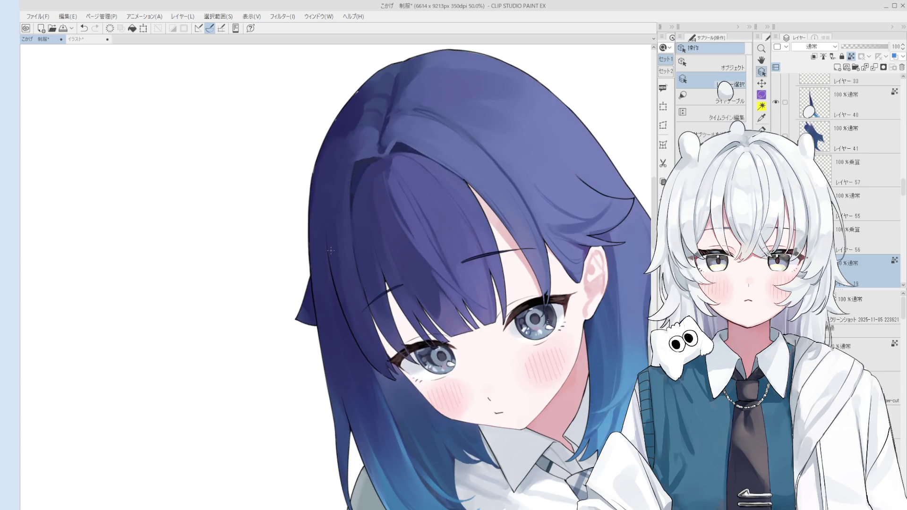
key("b")
key("ctrl+z")
left_click_drag(346, 260, 370, 299)
key("ctrl+z")
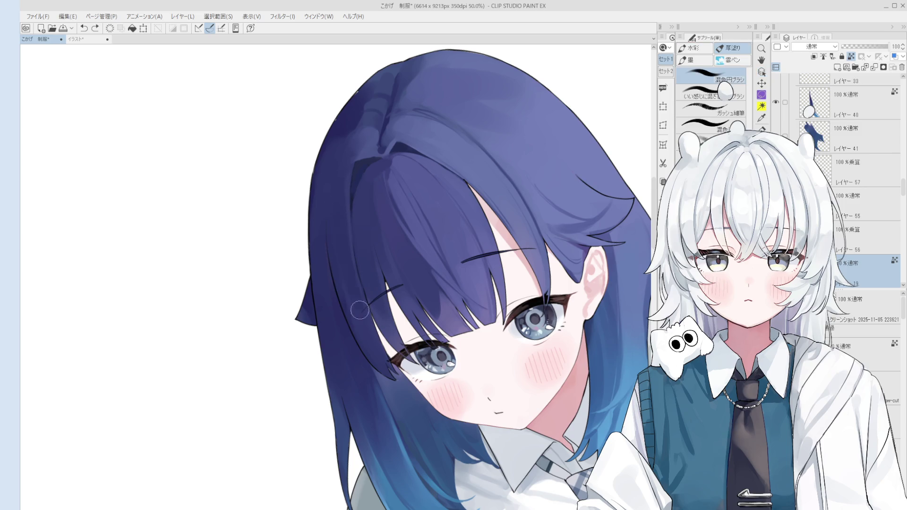
Restore the short dark stroke beside the eyebrow, save, and add a faint hair stroke
key("asciicircum")
key("ctrl+y")
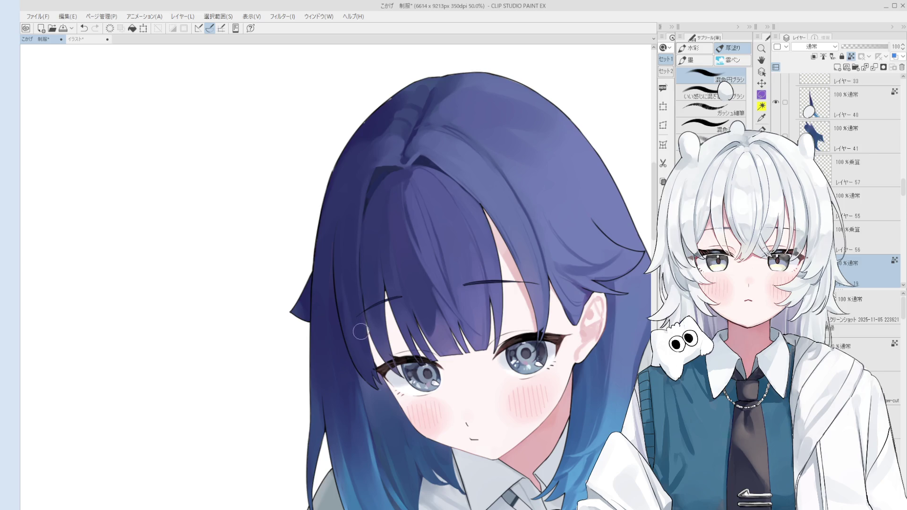
key("ctrl+s")
left_click_drag(364, 329, 364, 323)
key("o")
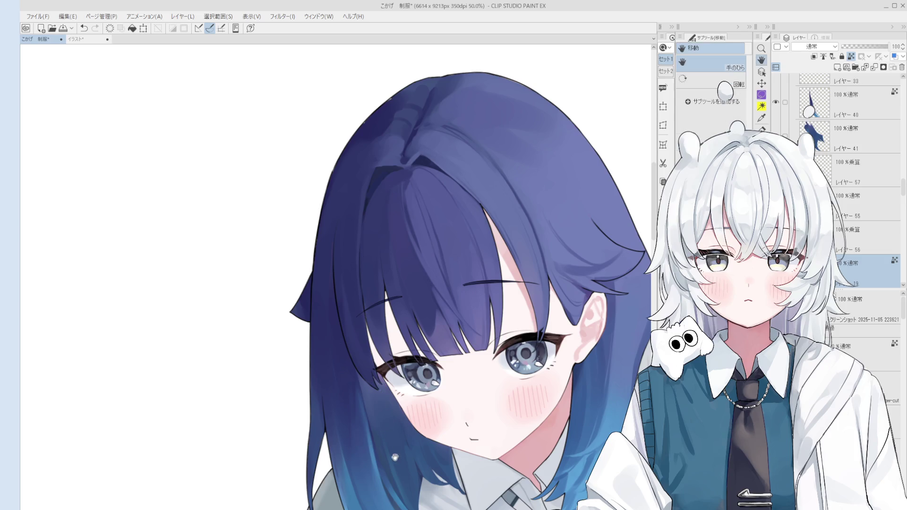
scroll(368, 343, "up", 3)
key("h")
left_click_drag(373, 334, 371, 362)
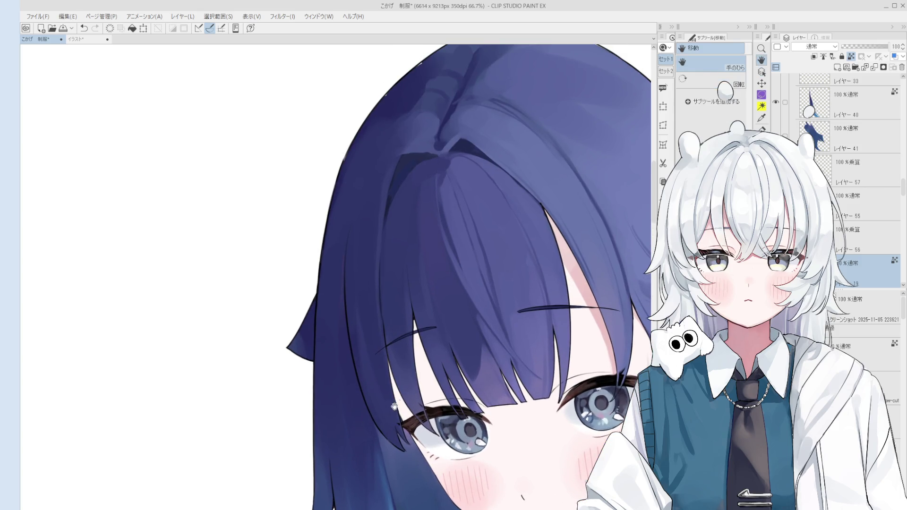
Pick the hair outline layer from the canvas and try a hair-tip outline over the eye
key("o")
key("b")
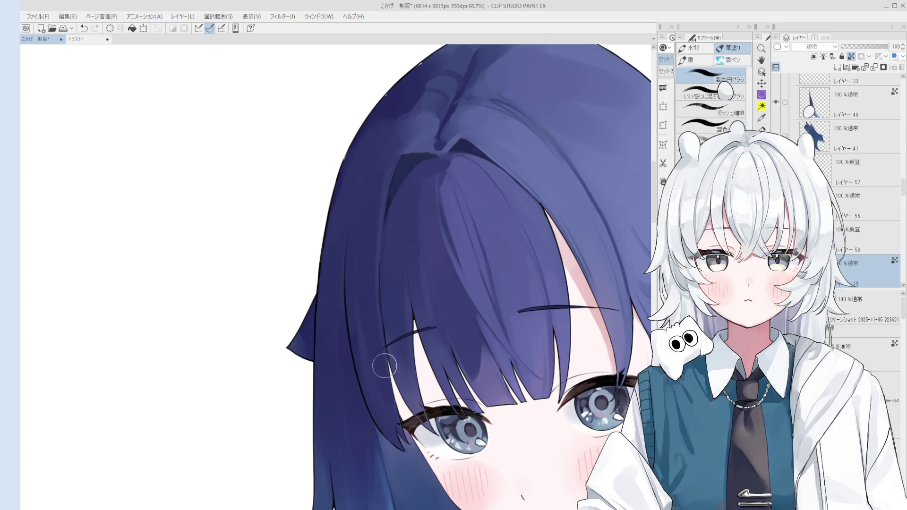
scroll(389, 401, "down", 1)
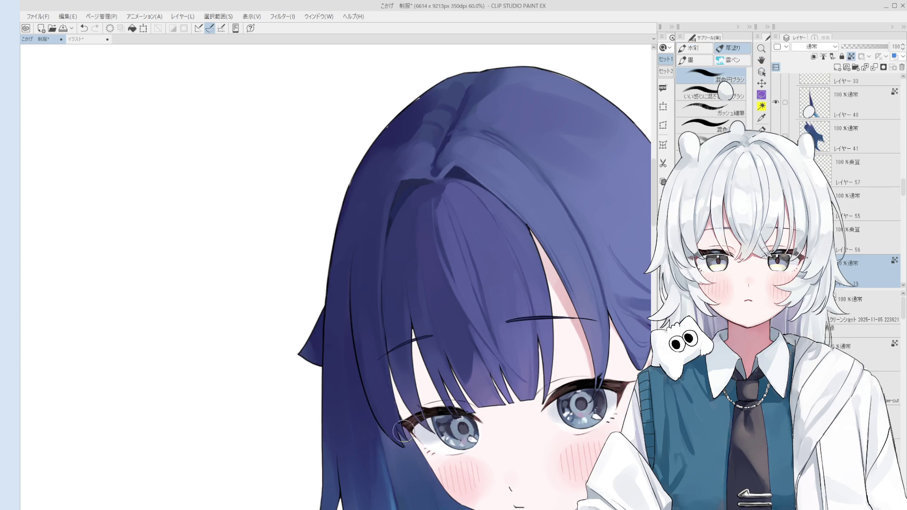
key("o")
scroll(399, 408, "up", 5)
scroll(395, 421, "up", 5)
left_click(395, 421)
key("e")
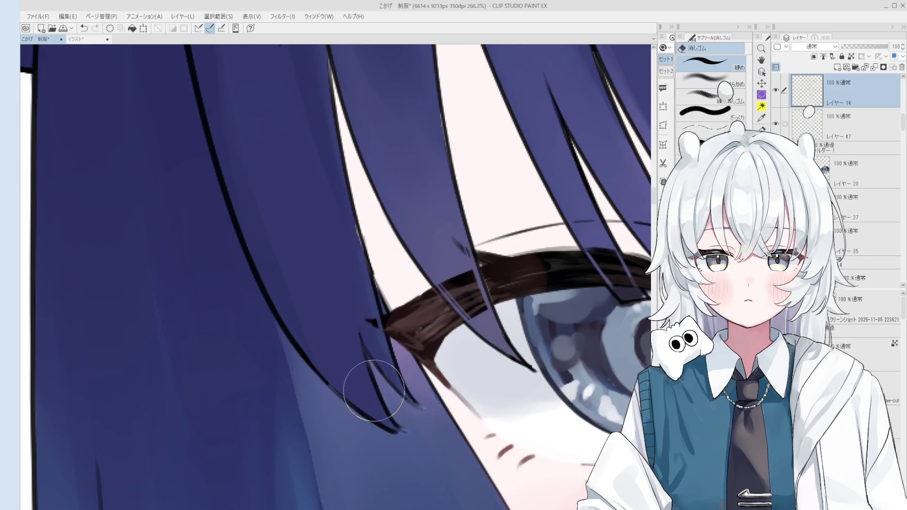
key("p")
left_click_drag(360, 329, 399, 427)
key("ctrl+z")
key("ctrl+z")
key("ctrl+z")
key("ctrl+z")
mouse_move(357, 329)
left_mouse_down()
mouse_move(396, 424)
mouse_move(390, 419)
mouse_move(420, 442)
mouse_move(415, 435)
left_mouse_up()
key("ctrl+z")
Extend the black hair outline out to the tip with the line-art pen
scroll(400, 440, "up", 2)
key("h")
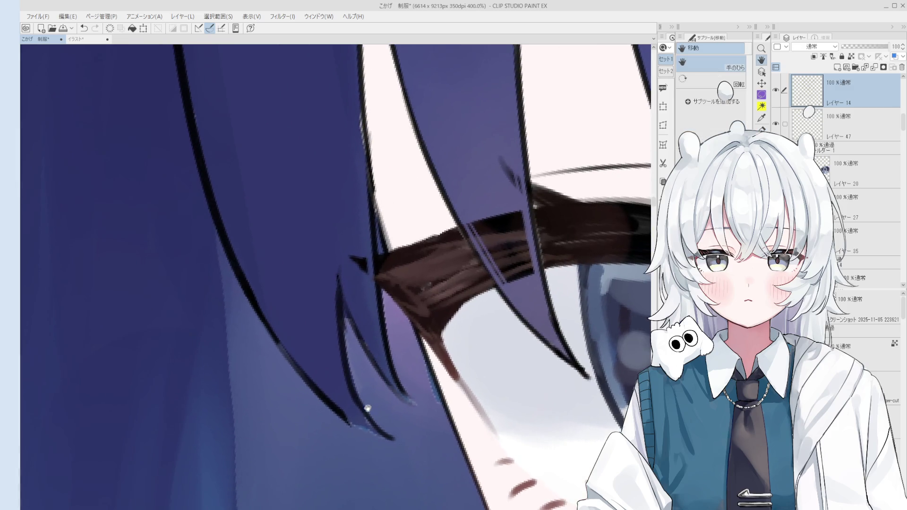
left_click_drag(366, 411, 430, 398)
left_click_drag(383, 379, 404, 395)
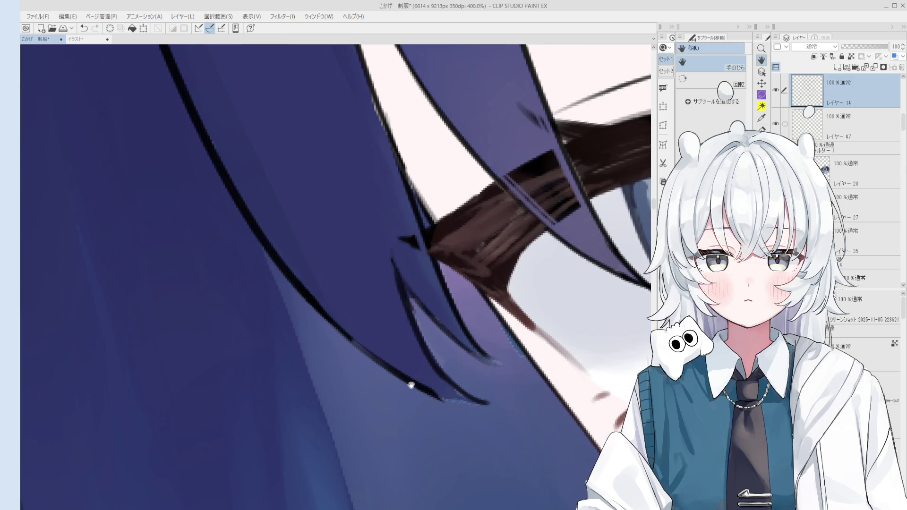
key("p")
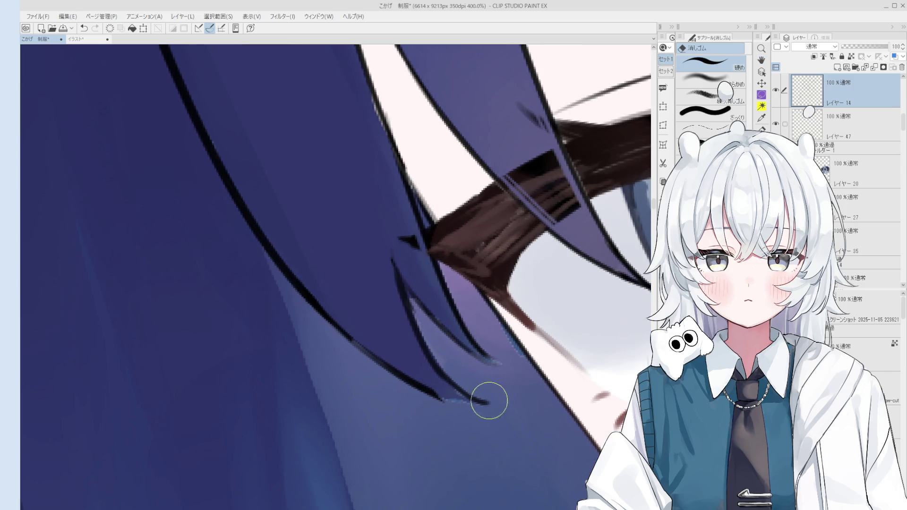
mouse_move(435, 395)
left_mouse_down()
mouse_move(489, 404)
mouse_move(429, 391)
left_mouse_up()
key("ctrl+z")
key("e")
key("h")
key("p")
Draw a thin outline stroke along the hair tip, redoing it as needed
scroll(416, 421, "down", 1)
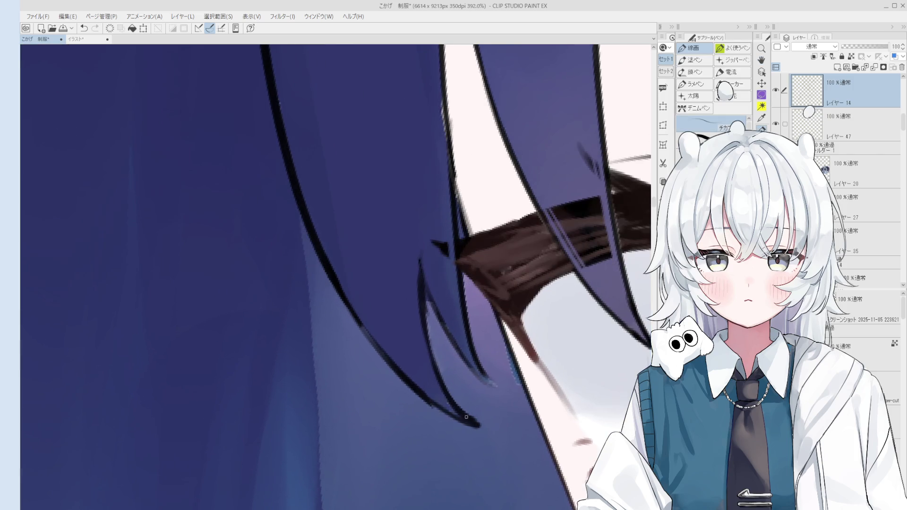
left_click_drag(354, 312, 412, 385)
key("ctrl+z")
scroll(407, 378, "down", 1)
key("ctrl+z")
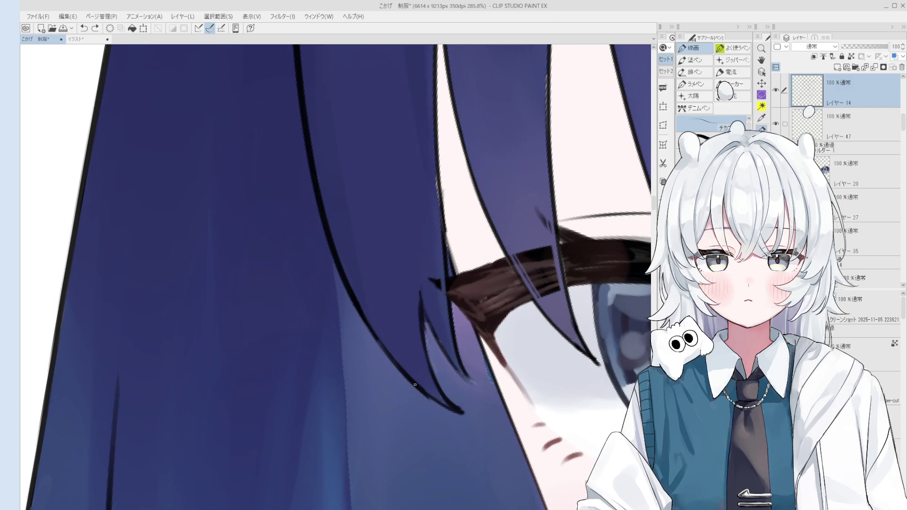
scroll(411, 385, "down", 1)
key("e")
key("p")
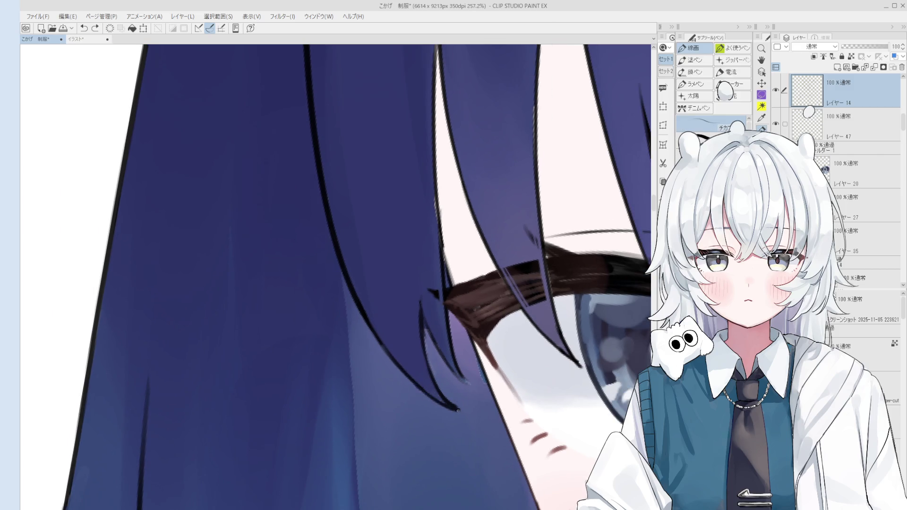
scroll(456, 317, "down", 2)
scroll(458, 313, "up", 2)
key("b")
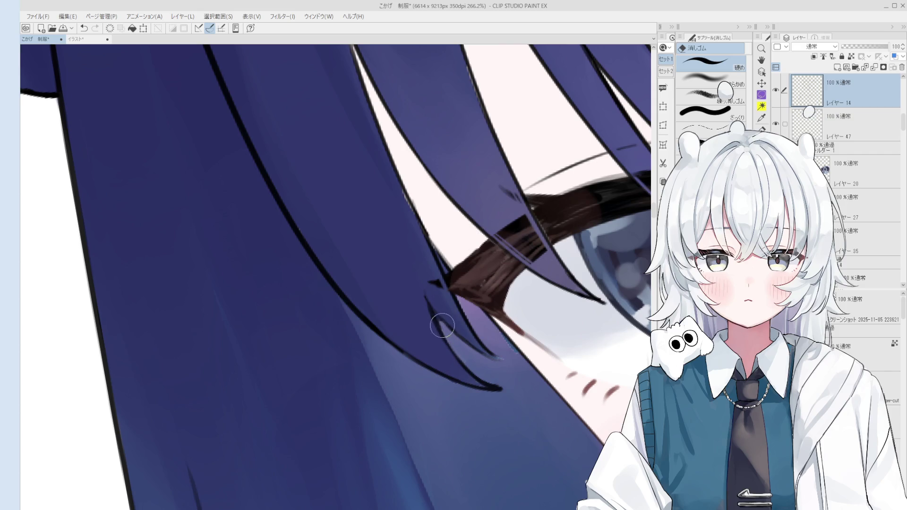
key("p")
key("ctrl+z")
Try short strokes at the hair tip, then soften it with a light blend
left_click_drag(460, 335, 510, 362)
key("ctrl+z")
scroll(503, 355, "down", 2)
scroll(503, 356, "up", 1)
left_click_drag(466, 307, 492, 336)
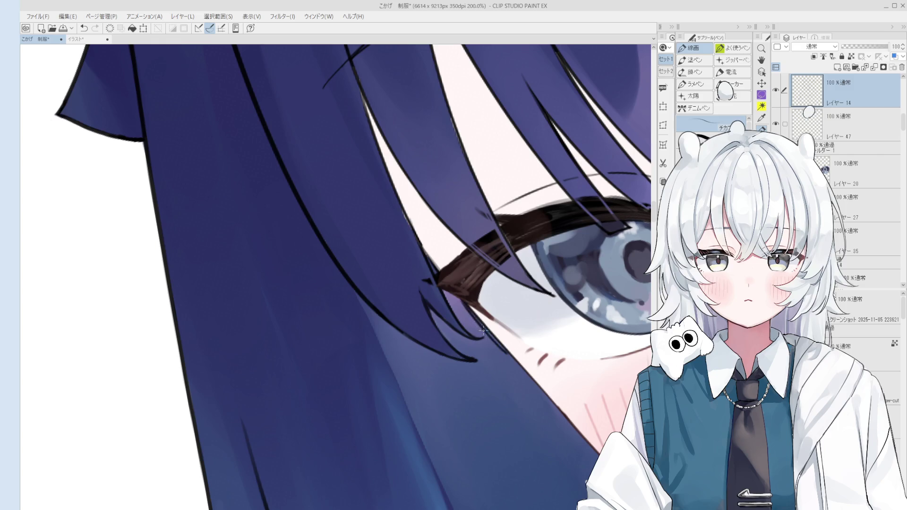
key("ctrl+z")
scroll(470, 324, "up", 1)
key("b")
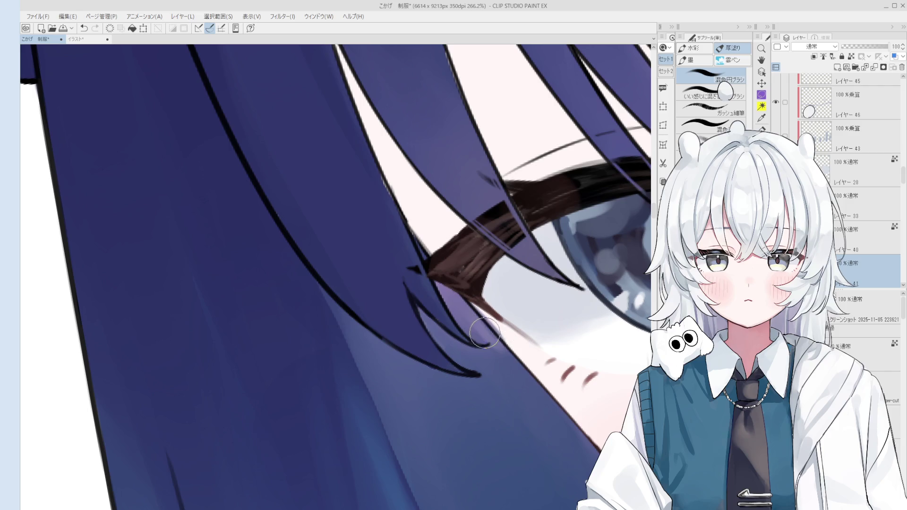
mouse_move(499, 349)
left_mouse_down()
mouse_move(481, 333)
mouse_move(480, 342)
left_mouse_up()
Check layer 19 from the canvas, then return to hair outline layer 14
scroll(519, 390, "down", 4)
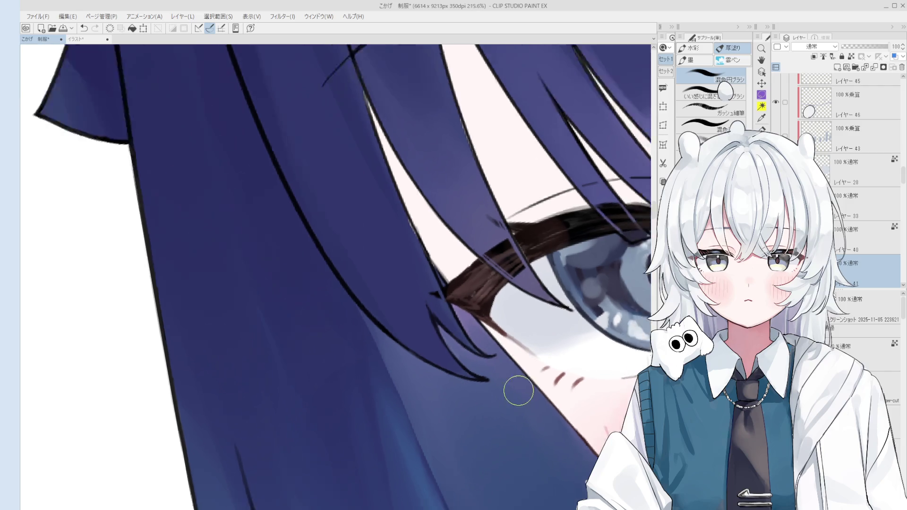
scroll(543, 349, "up", 4)
left_click(442, 291, "ctrl+shift")
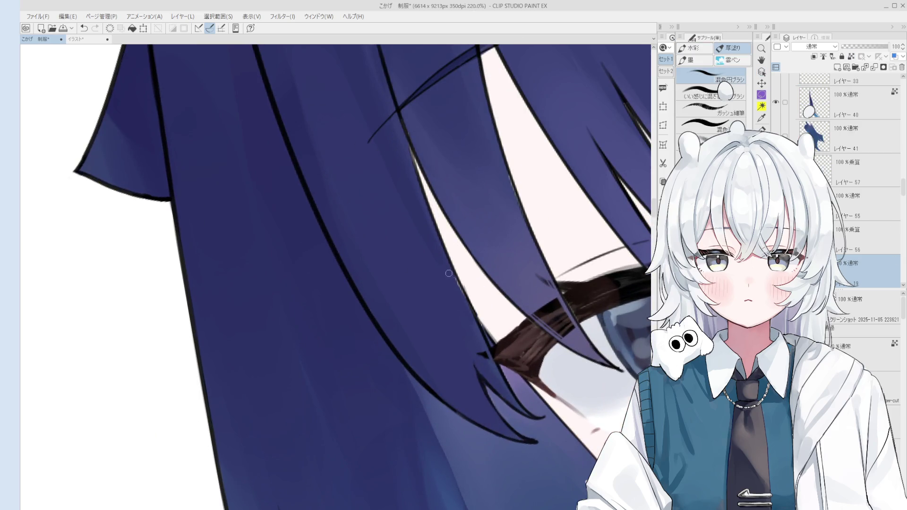
scroll(453, 284, "down", 2)
scroll(472, 316, "up", 2)
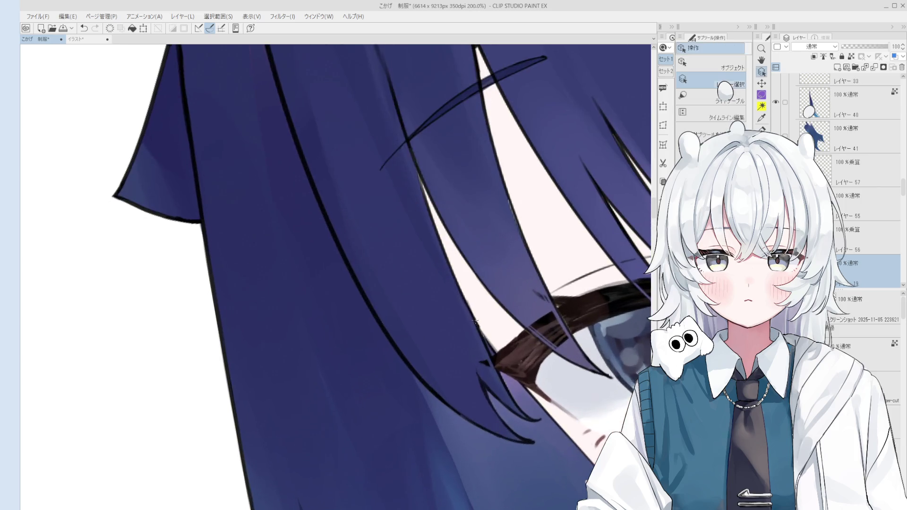
left_click(475, 322, "ctrl+shift")
scroll(475, 322, "up", 1)
scroll(454, 283, "up", 1)
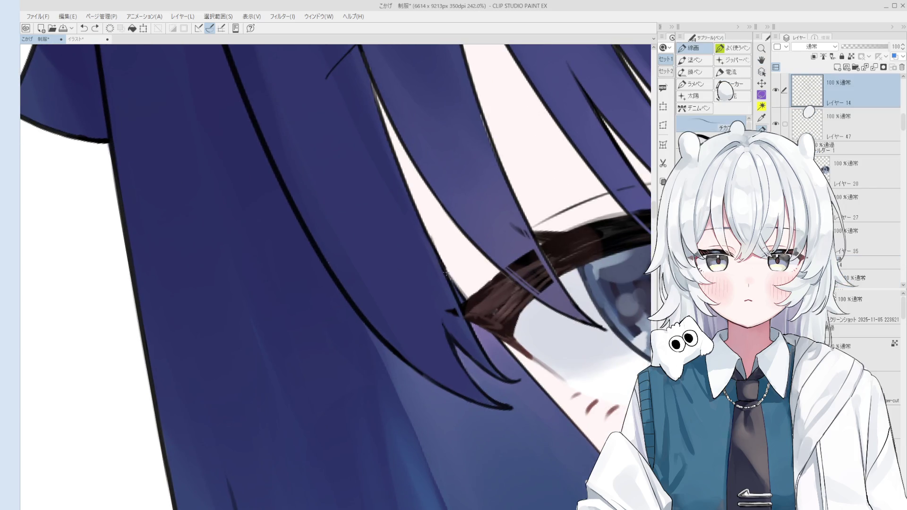
scroll(446, 274, "down", 4)
left_click_drag(487, 364, 463, 329)
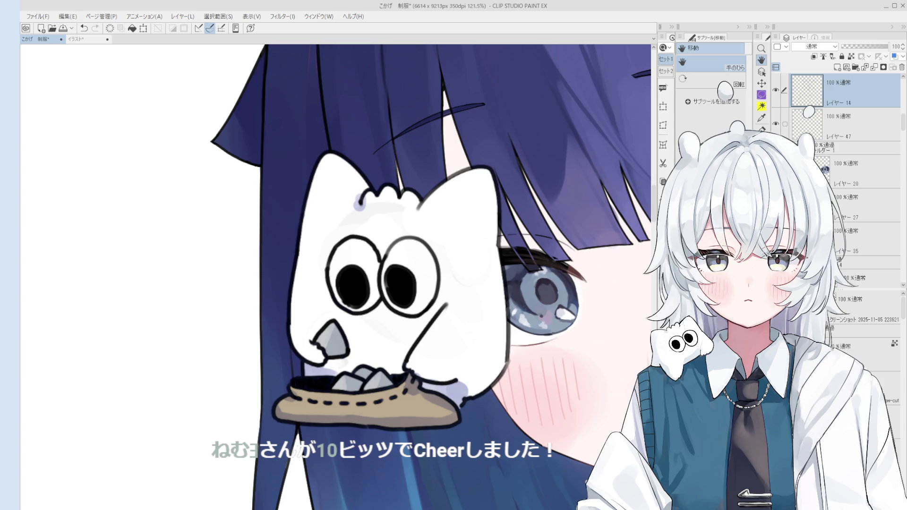
scroll(487, 418, "down", 4)
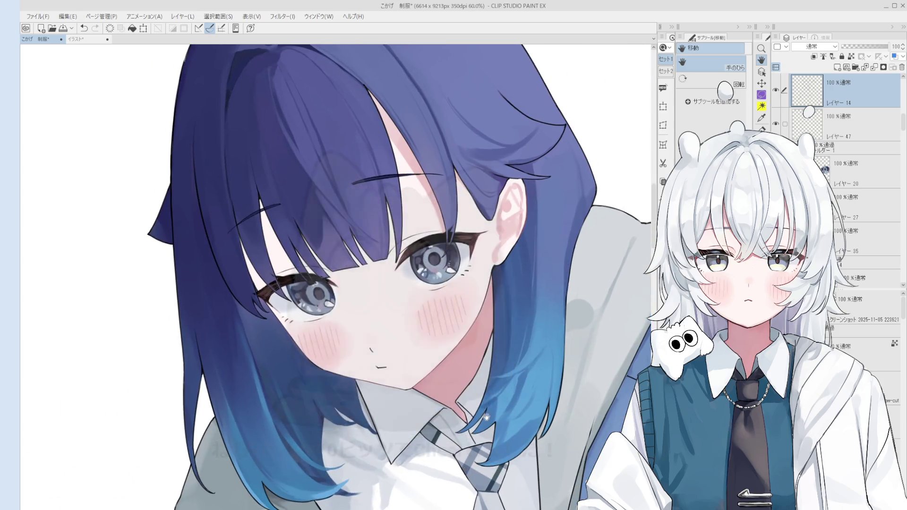
key("asciicircum")
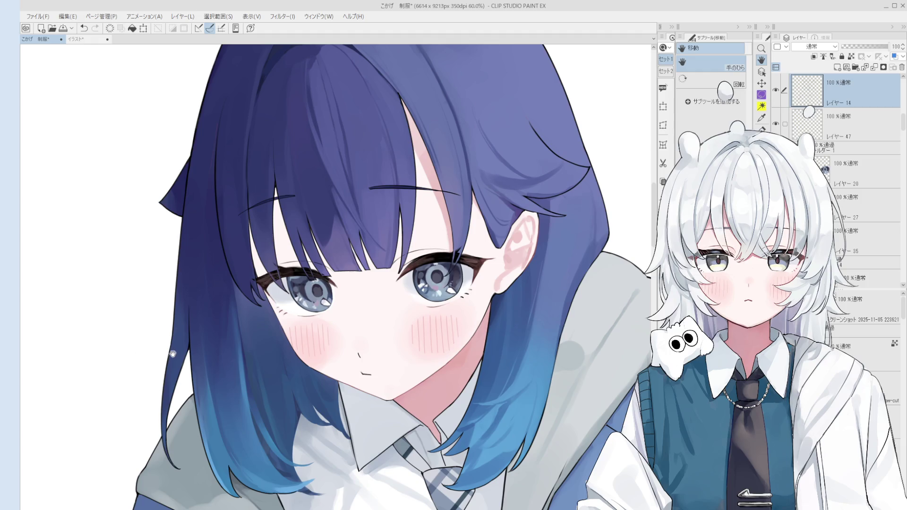
scroll(478, 275, "up", 8)
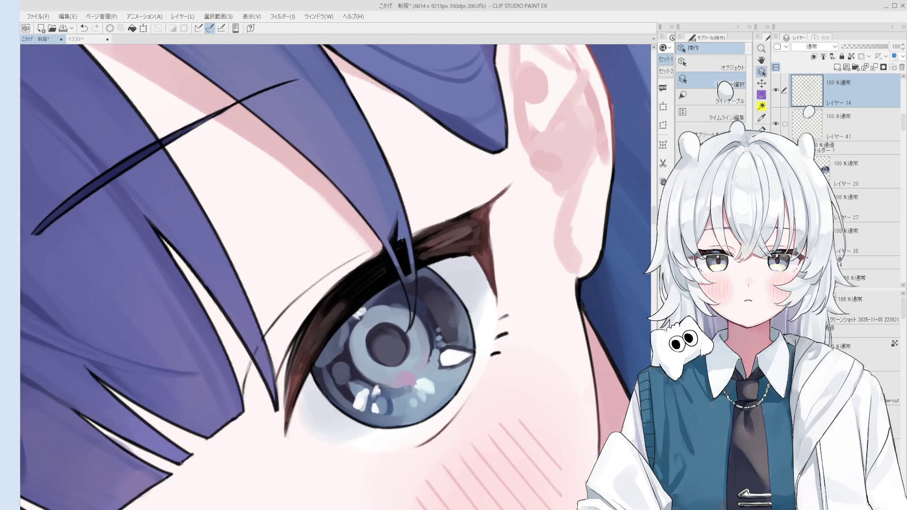
left_click(410, 231, "ctrl")
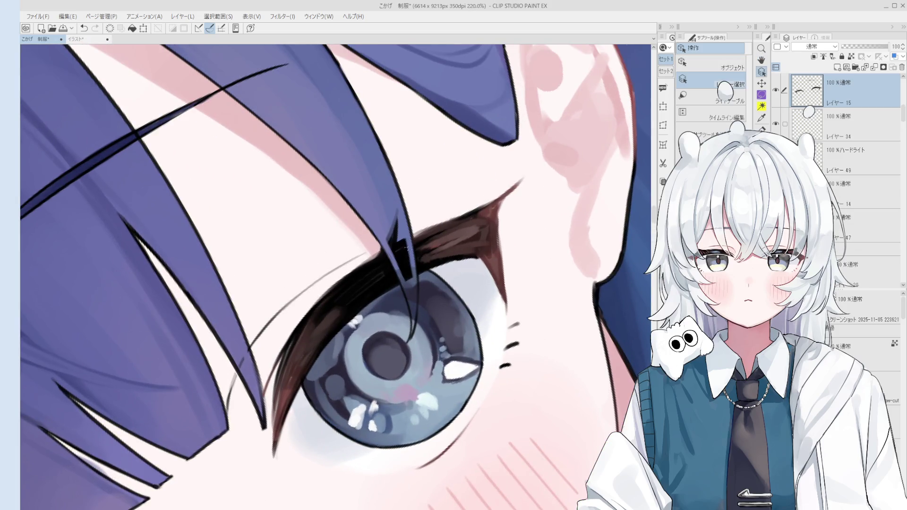
key("e")
scroll(412, 288, "down", 2)
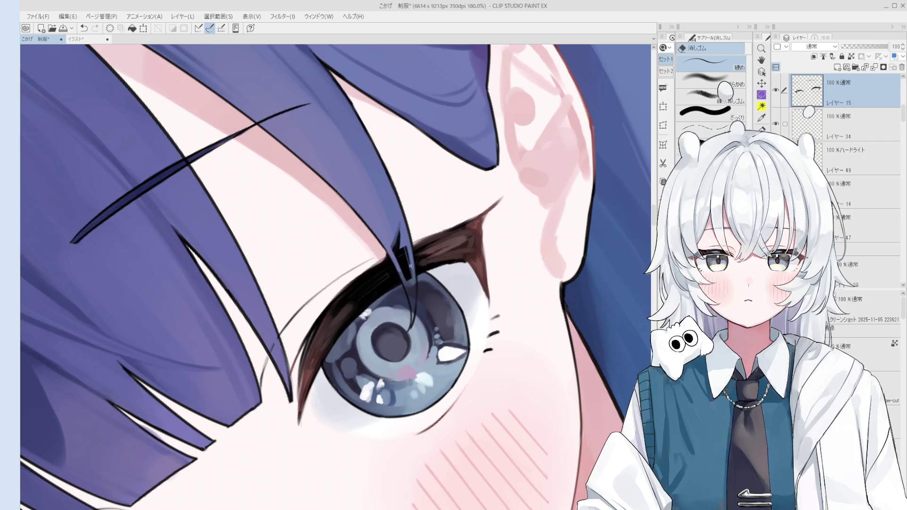
scroll(412, 288, "down", 4)
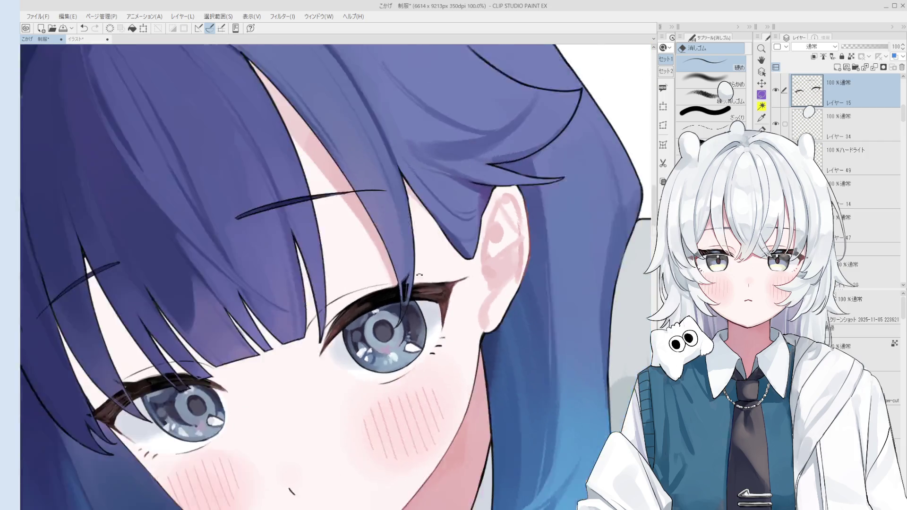
key("h")
left_click_drag(385, 355, 487, 339)
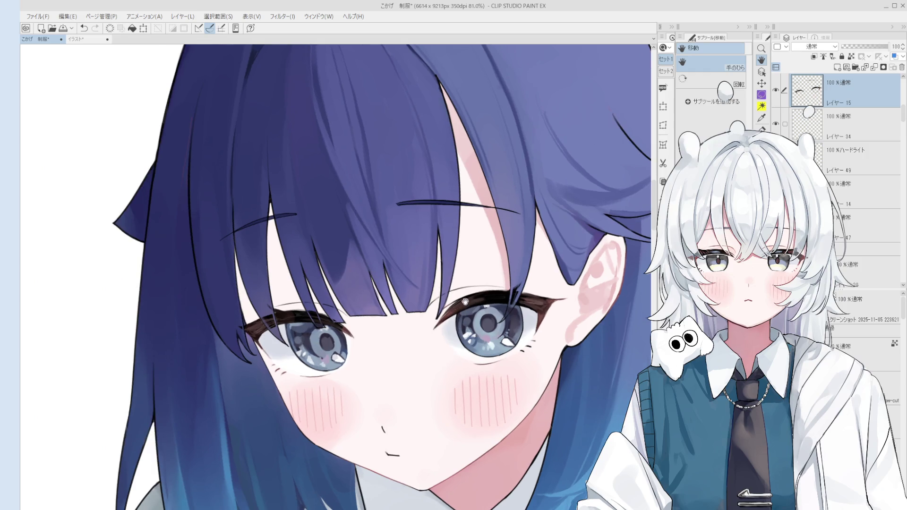
key("minus")
key("minus")
key("minus")
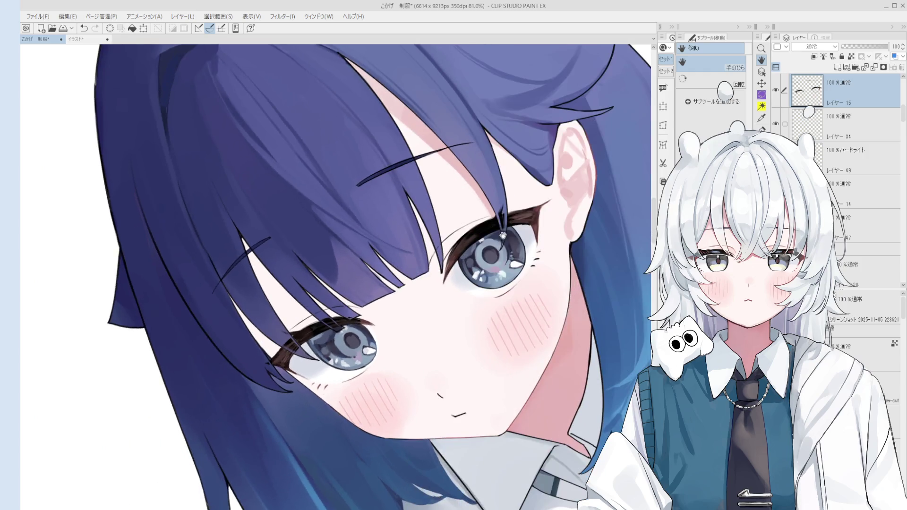
scroll(472, 250, "up", 2)
key("e")
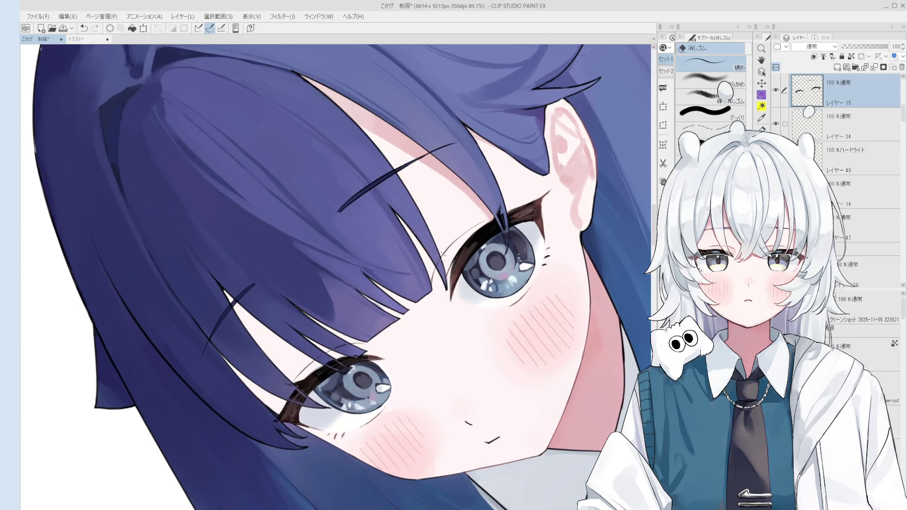
key("h")
scroll(443, 270, "down", 2)
left_click_drag(487, 279, 472, 266)
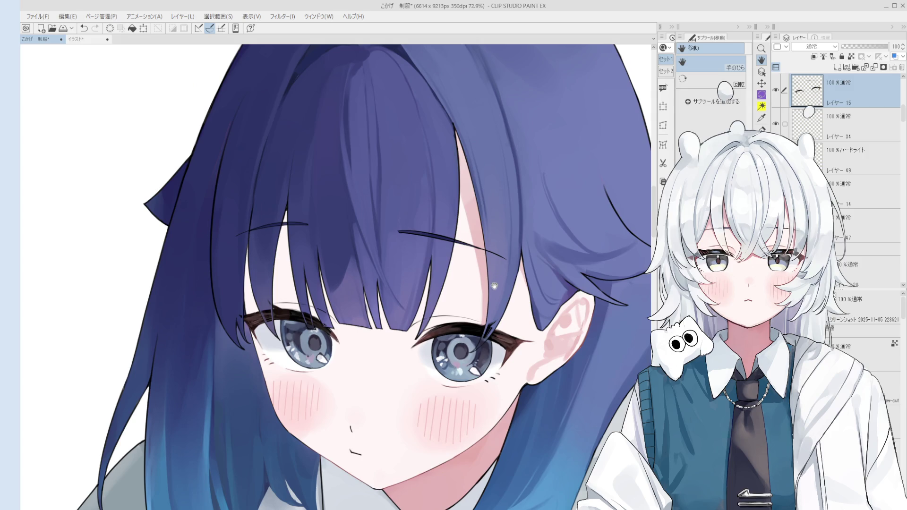
left_click_drag(294, 334, 325, 354)
key("e")
scroll(354, 340, "up", 3)
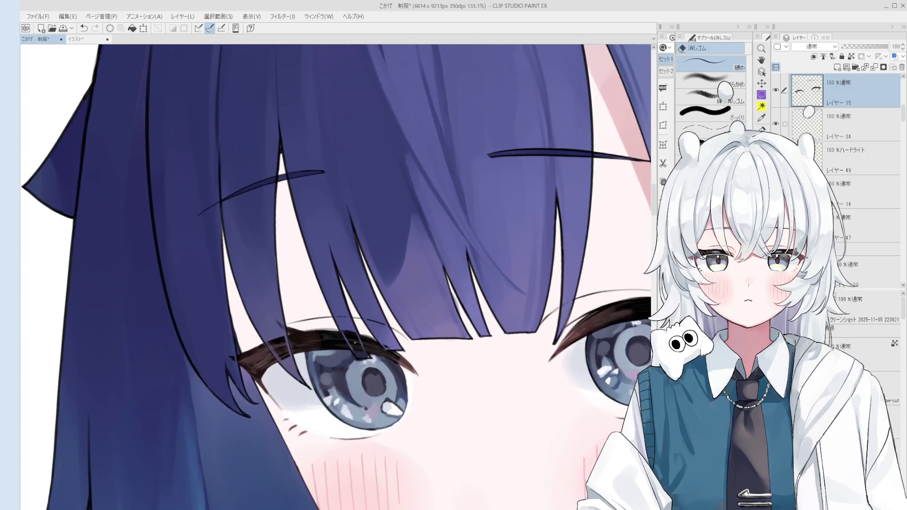
scroll(361, 344, "up", 1)
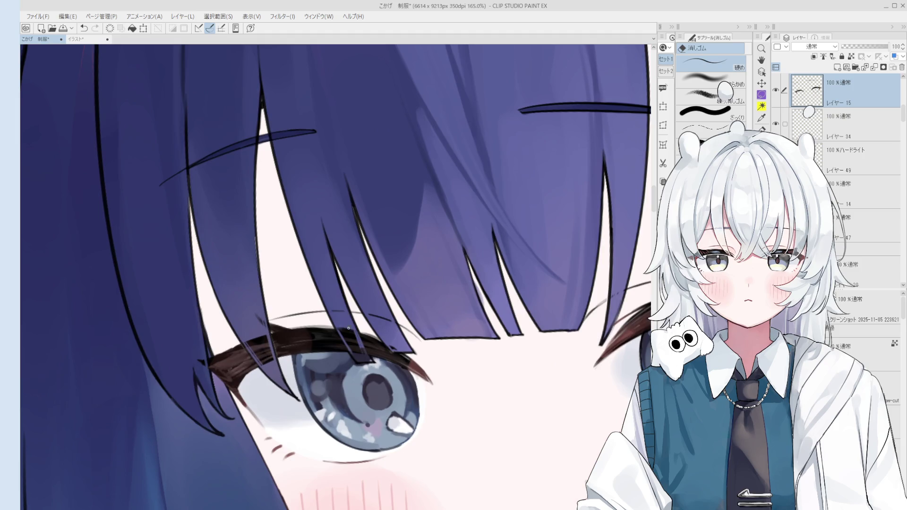
scroll(350, 328, "down", 2)
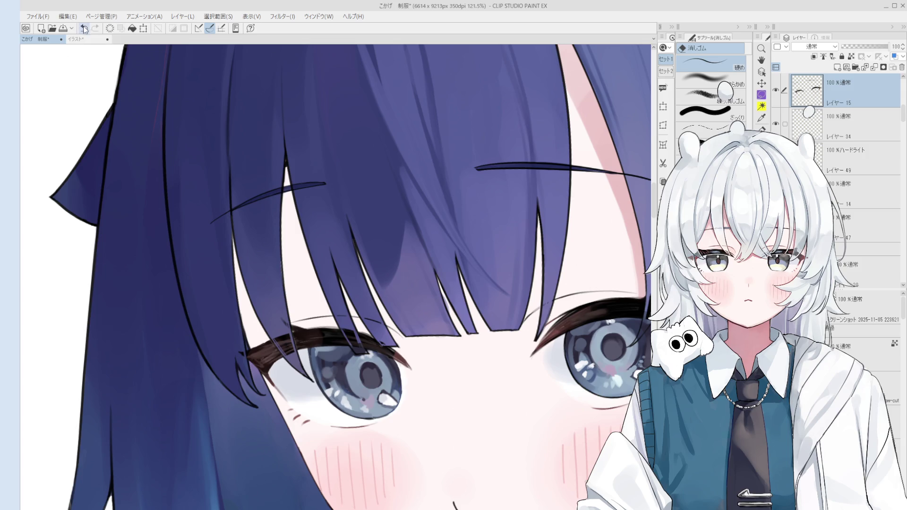
left_click(83, 40)
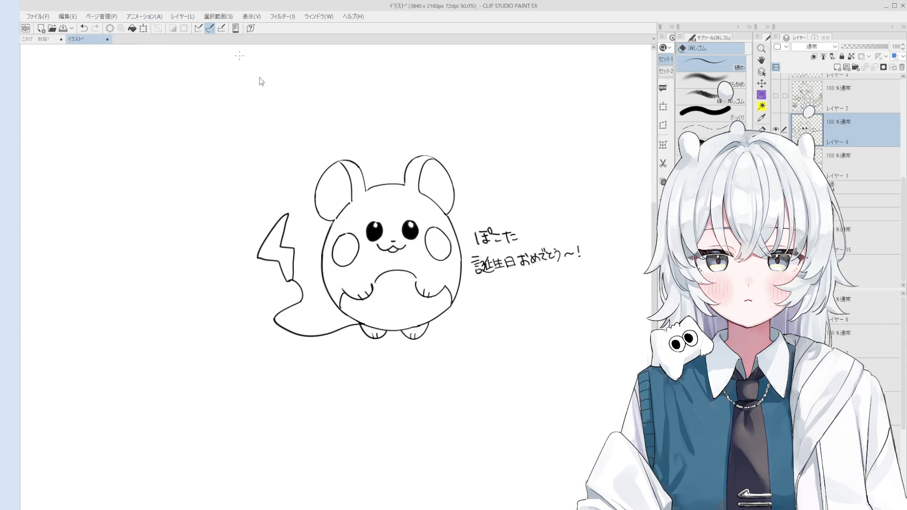
Hide Layer 9's creature sketch and add the empty レイヤー 10 above it
key("h")
left_click_drag(417, 167, 413, 237)
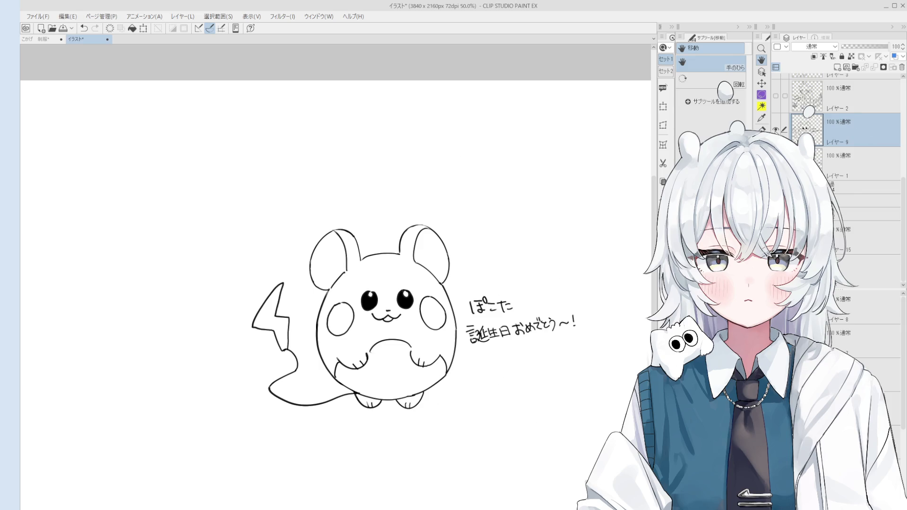
left_click(776, 130)
left_click(839, 68)
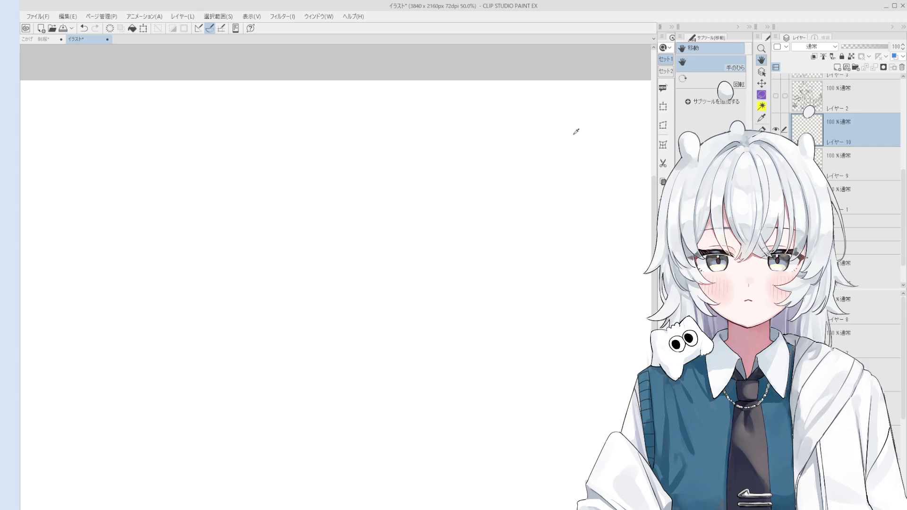
Sketch the left ear's jagged outer edge, pointed tip and inner edge with the pen
mouse_move(398, 392)
left_mouse_down()
mouse_move(377, 391)
mouse_move(425, 417)
mouse_move(393, 410)
left_mouse_up()
key("p")
left_click_drag(356, 378, 330, 329)
key("ctrl+z")
key("ctrl+z")
mouse_move(348, 367)
left_mouse_down()
mouse_move(315, 325)
mouse_move(333, 263)
left_mouse_up()
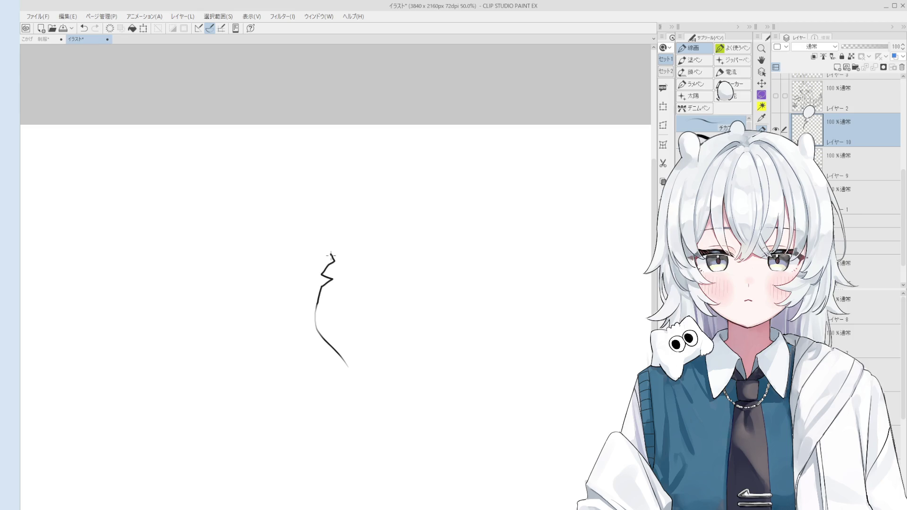
key("e")
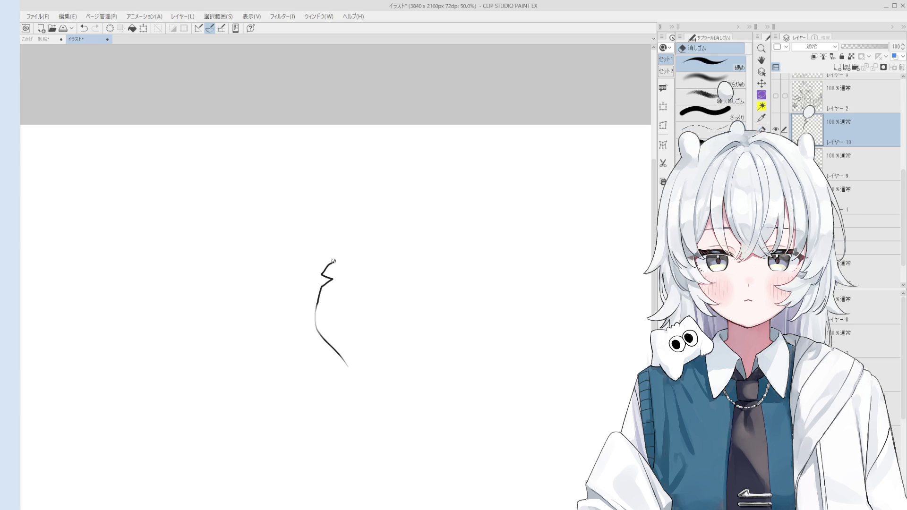
key("p")
mouse_move(337, 247)
left_mouse_down()
mouse_move(361, 218)
mouse_move(362, 333)
mouse_move(384, 367)
mouse_move(407, 342)
left_mouse_up()
scroll(391, 337, "down", 1)
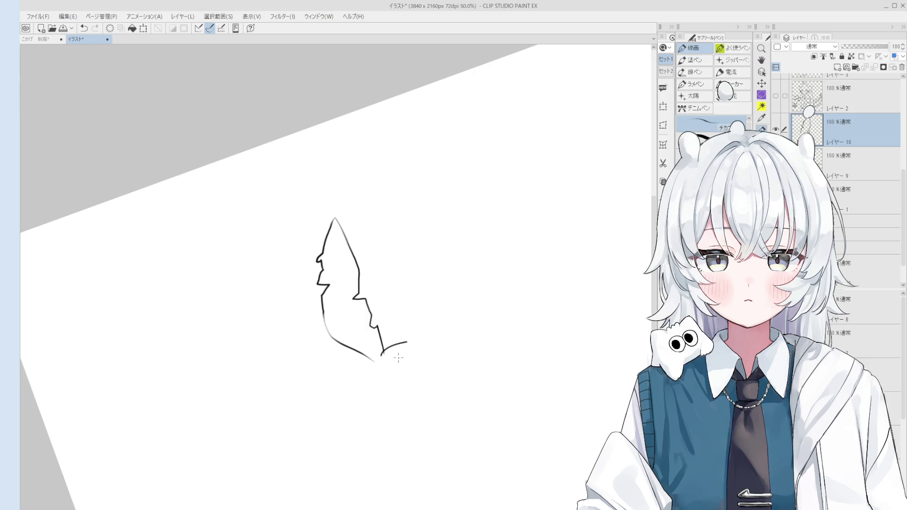
key("ctrl+z")
Erase the stray curve below the left ear and undo the bottom hook stroke
key("e")
key("p")
key("e")
mouse_move(411, 425)
left_mouse_down()
mouse_move(373, 369)
mouse_move(381, 419)
mouse_move(405, 437)
mouse_move(426, 429)
left_mouse_up()
key("p")
key("e")
key("p")
key("ctrl+z")
Draw the right ear rising up-right from the head, with a jagged lower edge
left_click_drag(409, 349, 449, 287)
key("ctrl+z")
mouse_move(425, 341)
left_mouse_down()
mouse_move(449, 297)
mouse_move(439, 318)
left_mouse_up()
key("e")
key("p")
left_click_drag(414, 346, 431, 316)
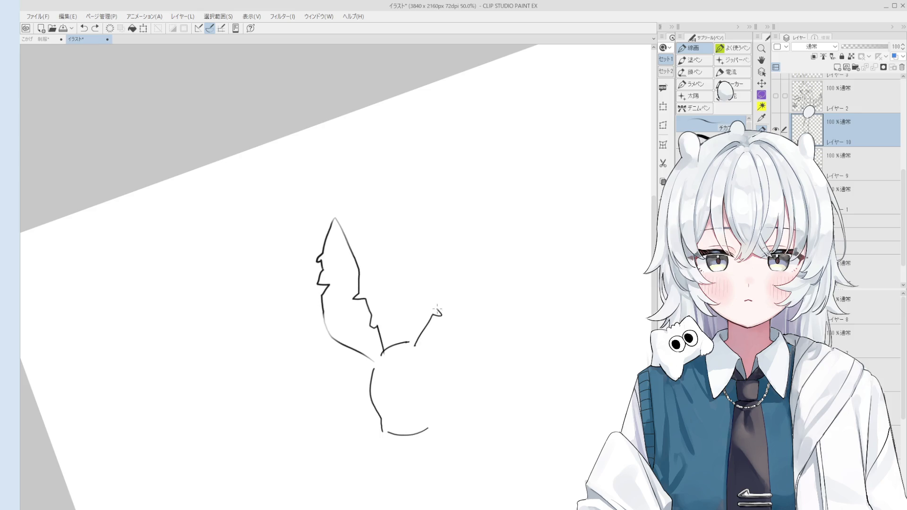
left_click_drag(525, 254, 502, 291)
scroll(502, 303, "up", 1)
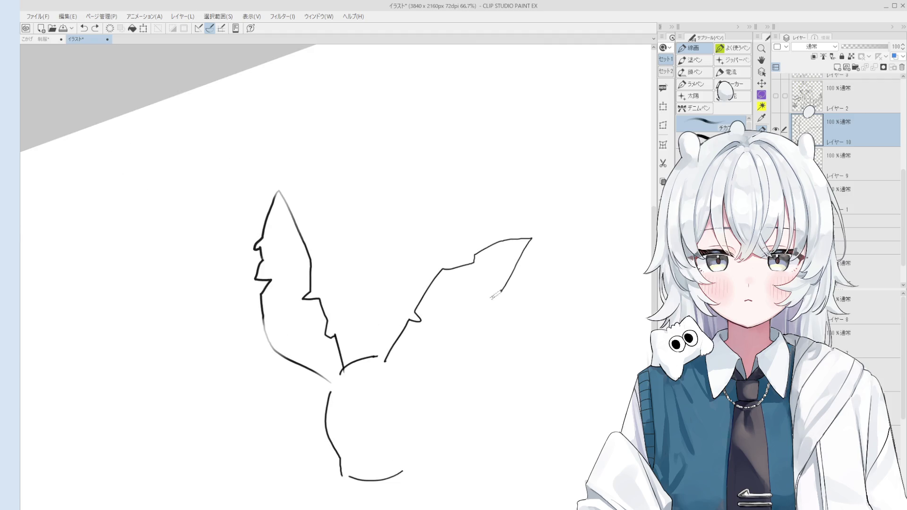
left_click_drag(501, 290, 461, 313)
scroll(451, 321, "down", 2)
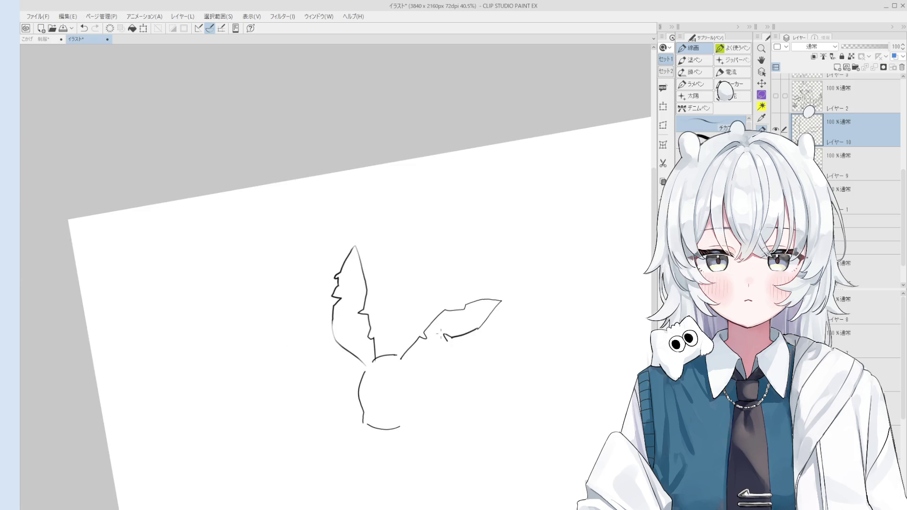
key("ctrl+z")
Draw the head's top arc joining both ears and extend the left ear line down
mouse_move(415, 360)
left_mouse_down()
mouse_move(401, 373)
mouse_move(425, 349)
mouse_move(413, 315)
left_mouse_up()
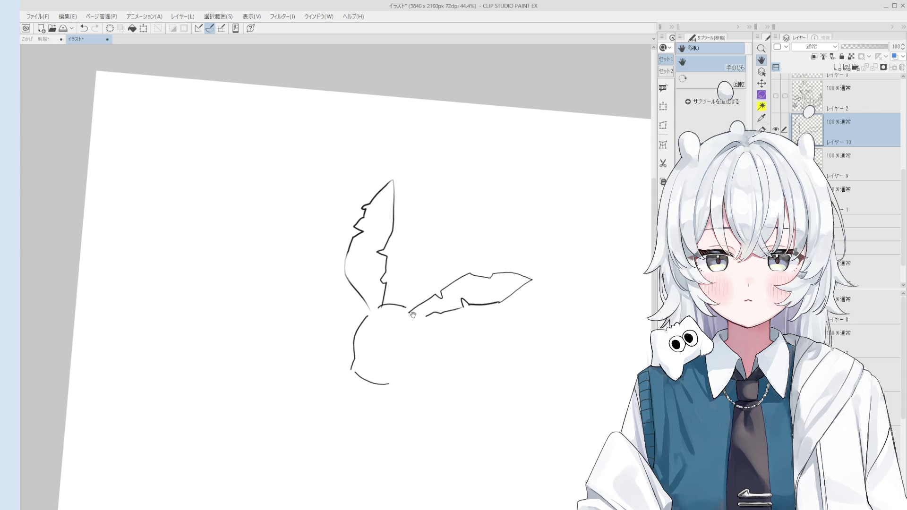
scroll(411, 326, "up", 1)
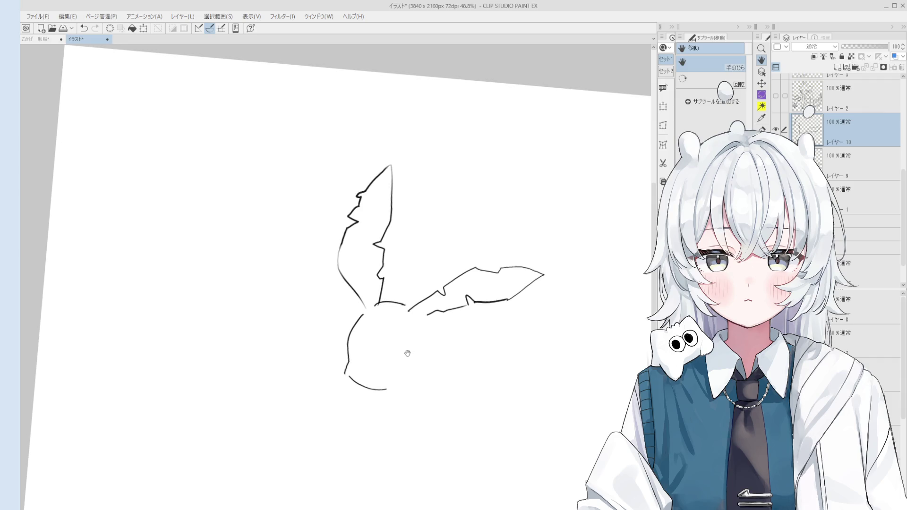
key("e")
scroll(411, 303, "up", 5)
key("p")
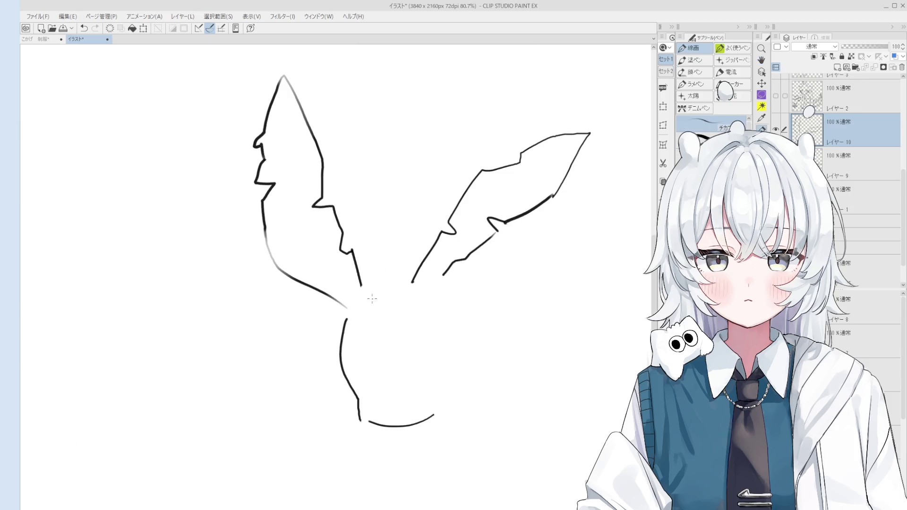
scroll(370, 302, "up", 2)
key("ctrl+z")
left_click_drag(354, 309, 422, 273)
key("ctrl+z")
key("ctrl+z")
left_click_drag(354, 310, 415, 279)
left_click_drag(358, 279, 373, 301)
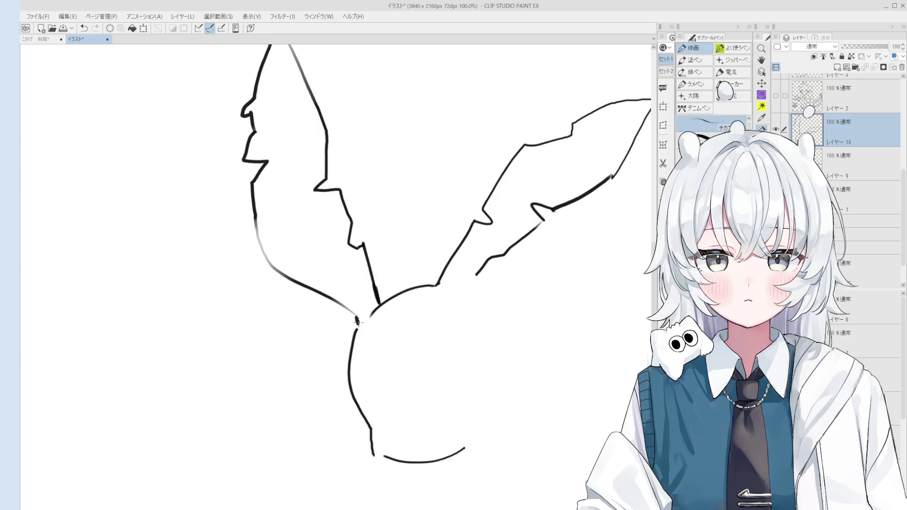
scroll(358, 322, "down", 3)
Erase and redraw the lower left ear line so it meets the head
mouse_move(364, 334)
left_mouse_down()
mouse_move(425, 314)
mouse_move(381, 322)
left_mouse_up()
key("e")
mouse_move(349, 282)
left_mouse_down()
mouse_move(340, 259)
mouse_move(383, 314)
left_mouse_up()
key("p")
key("ctrl+z")
left_click_drag(342, 242, 353, 274)
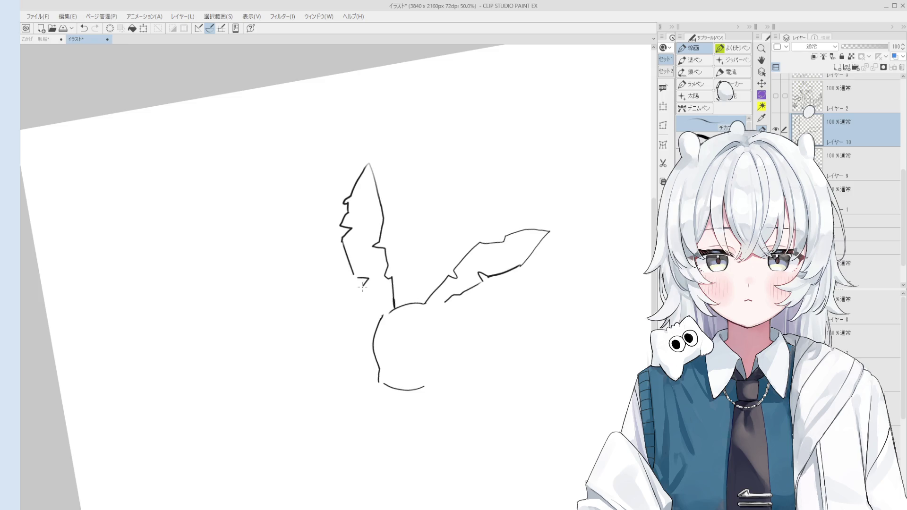
key("e")
key("p")
key("ctrl+0")
scroll(406, 322, "up", 2)
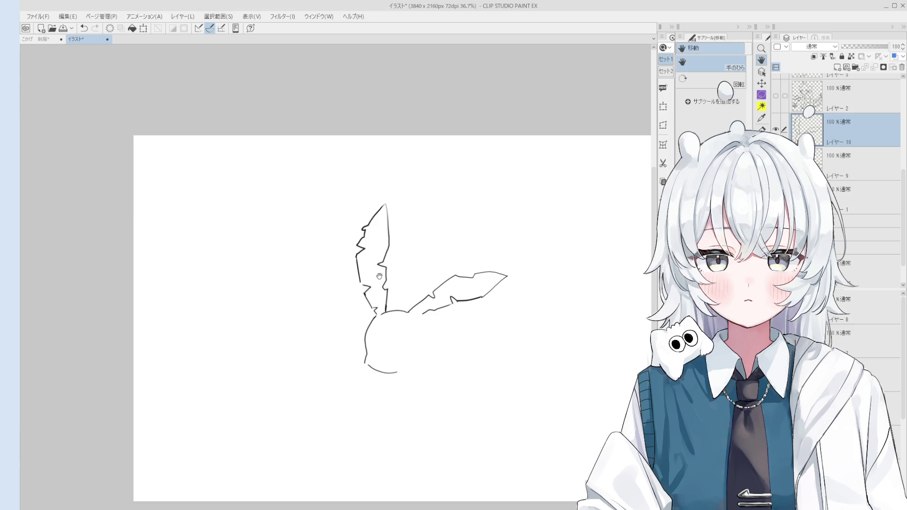
Draw the right side of the head below the right ear, redoing the arc several times
scroll(425, 345, "up", 4)
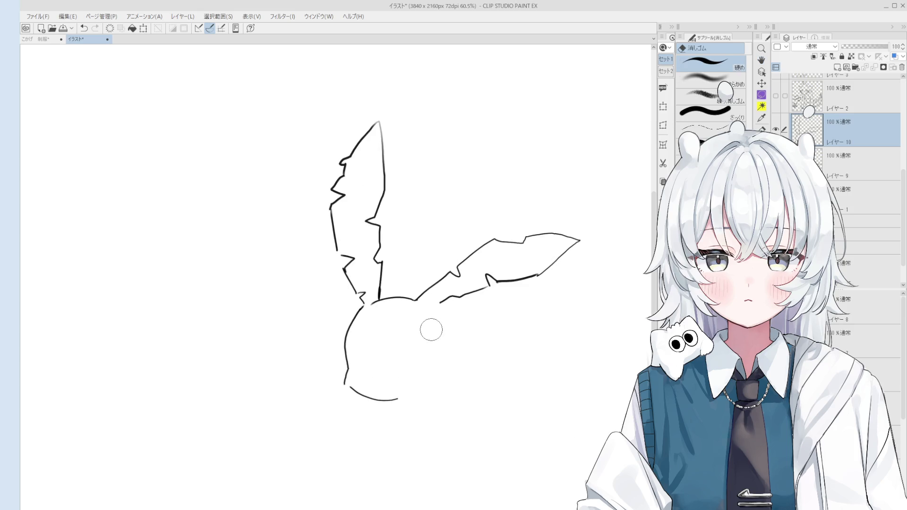
scroll(439, 305, "down", 1)
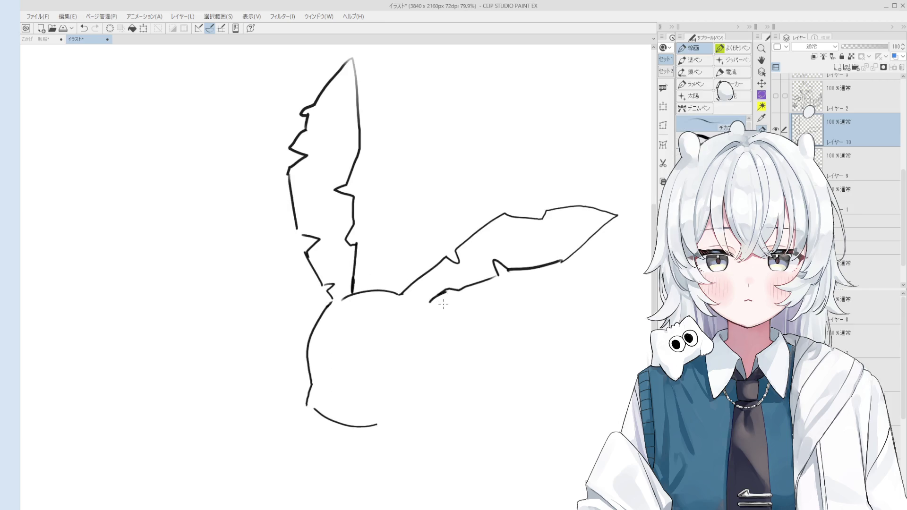
key("ctrl+z")
scroll(435, 303, "down", 3)
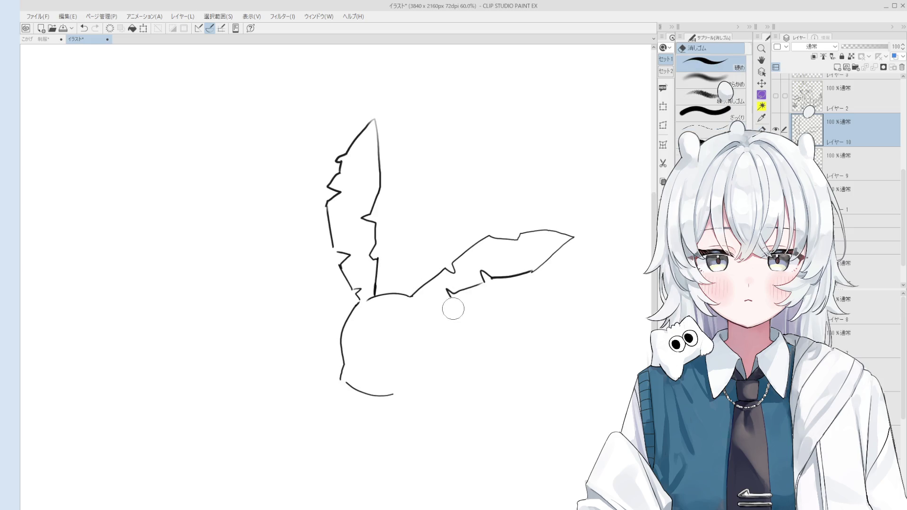
left_click_drag(449, 297, 420, 301)
key("ctrl+z")
scroll(429, 306, "down", 1)
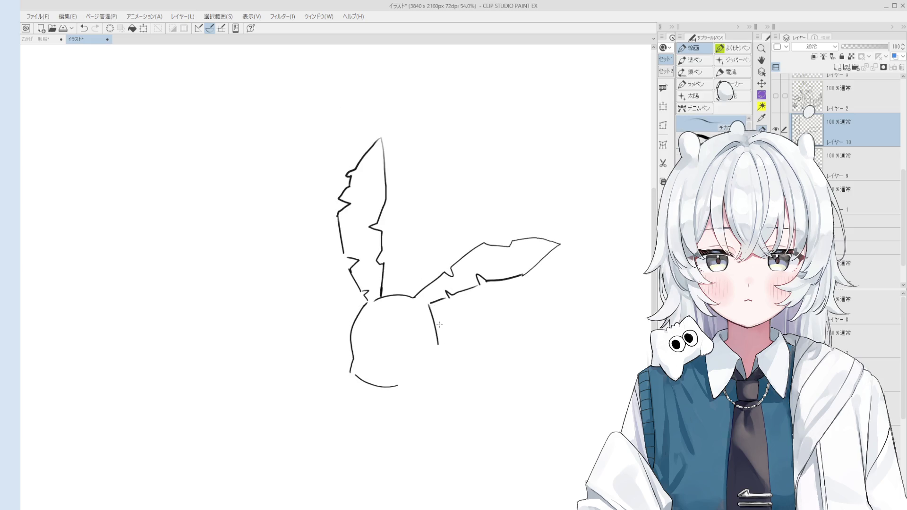
left_click_drag(429, 302, 447, 362)
key("ctrl+z")
scroll(444, 350, "up", 3)
key("ctrl+z")
key("ctrl+z")
mouse_move(435, 277)
left_mouse_down()
mouse_move(463, 333)
mouse_move(460, 352)
left_mouse_up()
Erase the bottom chin arc and part of the head-top line
key("ctrl+z")
key("e")
mouse_move(418, 386)
left_mouse_down()
mouse_move(364, 385)
mouse_move(402, 386)
mouse_move(362, 372)
mouse_move(395, 392)
left_mouse_up()
key("p")
key("e")
key("p")
scroll(374, 368, "up", 2)
scroll(370, 364, "down", 2)
key("ctrl+z")
scroll(387, 282, "up", 2)
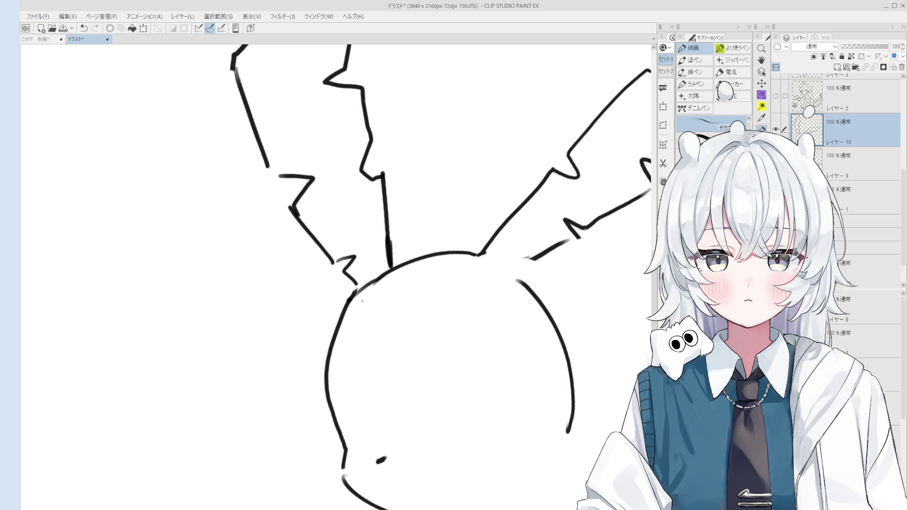
scroll(374, 293, "up", 1)
key("e")
left_click_drag(373, 286, 340, 308)
key("p")
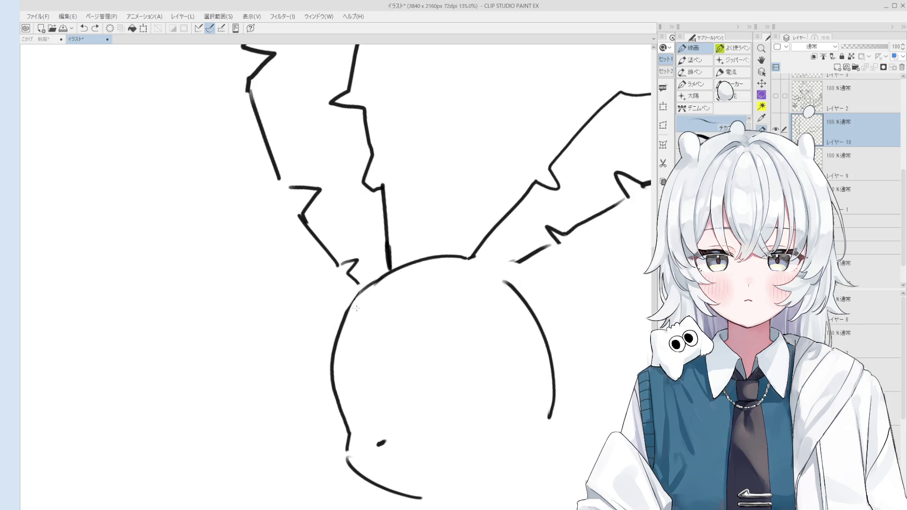
scroll(365, 284, "down", 1)
Erase the head's right outline and redraw it slightly further right
key("space")
scroll(366, 283, "down", 1)
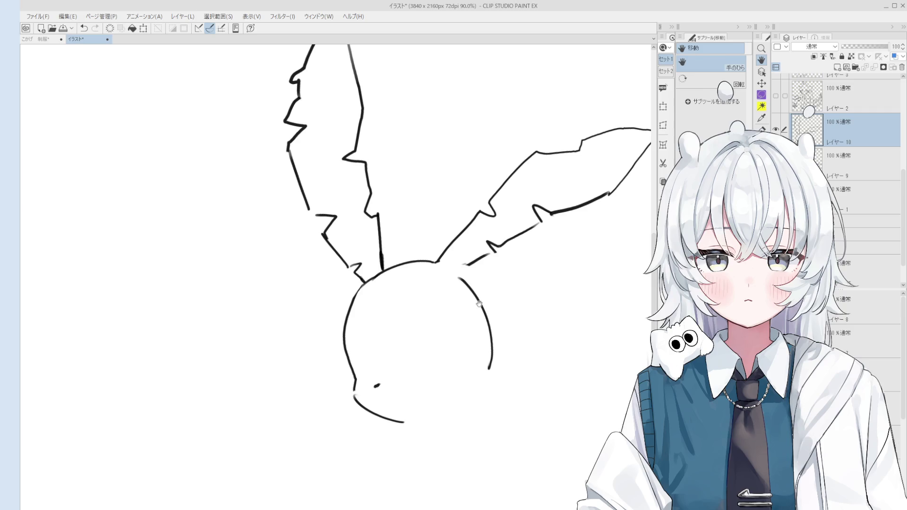
key("e")
left_click_drag(460, 279, 492, 374)
key("p")
mouse_move(468, 269)
left_mouse_down()
mouse_move(505, 345)
mouse_move(502, 364)
left_mouse_up()
key("ctrl+z")
scroll(491, 321, "down", 1)
key("ctrl+z")
left_click_drag(470, 284, 505, 381)
scroll(511, 342, "down", 1)
key("e")
key("p")
Try a short stroke closing the right ear-head gap, then undo it and recentre the head
scroll(497, 375, "up", 1)
scroll(471, 274, "up", 2)
left_click_drag(473, 274, 458, 283)
key("ctrl+z")
key("e")
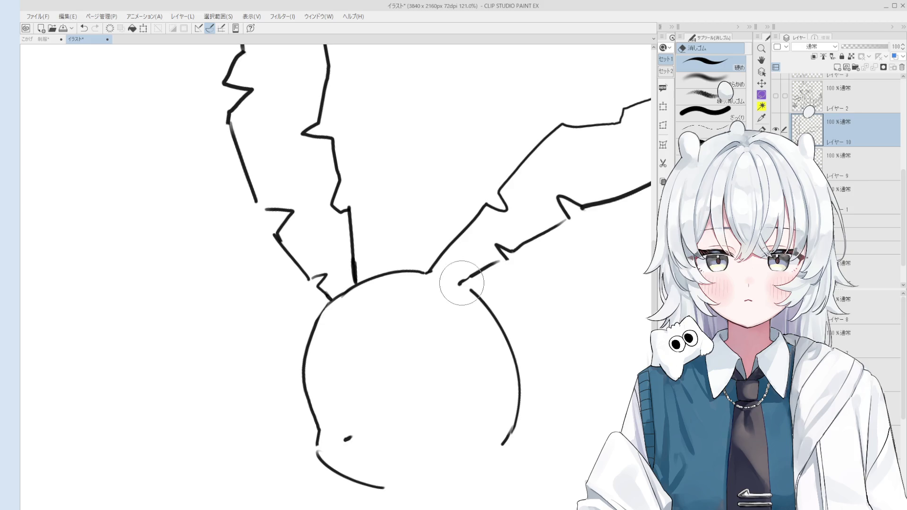
key("space")
scroll(468, 274, "down", 2)
left_click_drag(466, 340, 446, 305)
Draw an oval eye inside the head, trimming an overlong arc
key("ctrl+z")
mouse_move(429, 334)
left_mouse_down()
mouse_move(449, 307)
mouse_move(468, 303)
mouse_move(440, 308)
mouse_move(467, 296)
mouse_move(436, 307)
mouse_move(471, 301)
mouse_move(471, 316)
mouse_move(457, 299)
mouse_move(439, 336)
left_mouse_up()
key("ctrl+z")
key("ctrl+z")
key("ctrl+z")
scroll(447, 342, "down", 3)
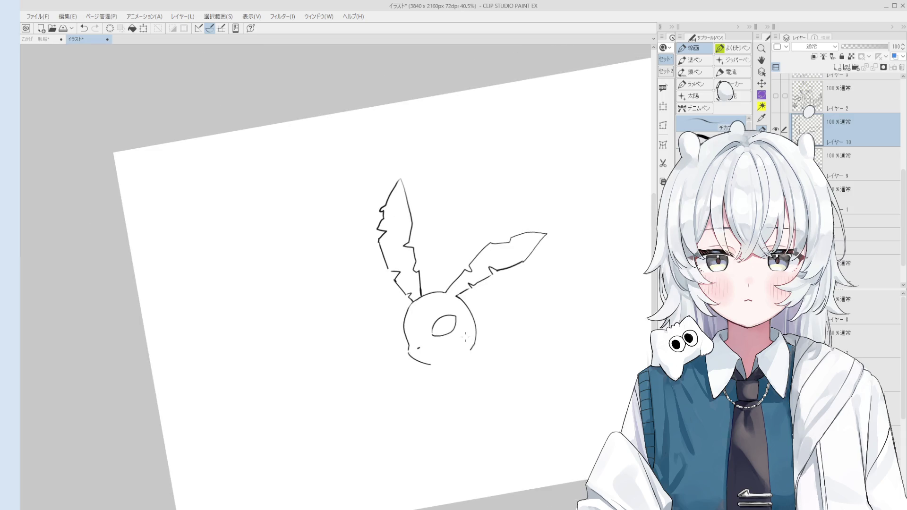
Replace the closed eye oval with an open eye arc inside the head
key("ctrl+z")
scroll(448, 336, "up", 3)
mouse_move(428, 339)
left_mouse_down()
mouse_move(440, 317)
mouse_move(465, 315)
mouse_move(438, 347)
mouse_move(457, 339)
left_mouse_up()
key("ctrl+z")
key("ctrl+z")
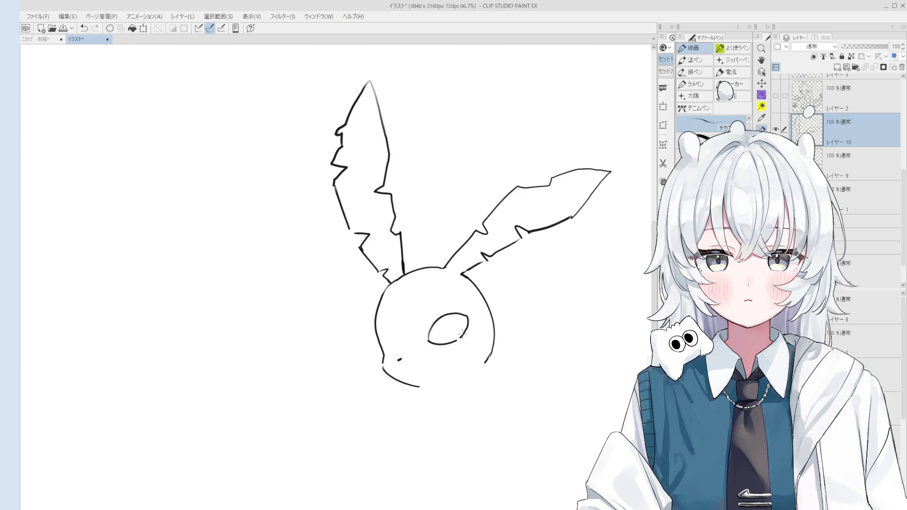
scroll(462, 334, "up", 2)
key("ctrl+z")
scroll(444, 302, "down", 5)
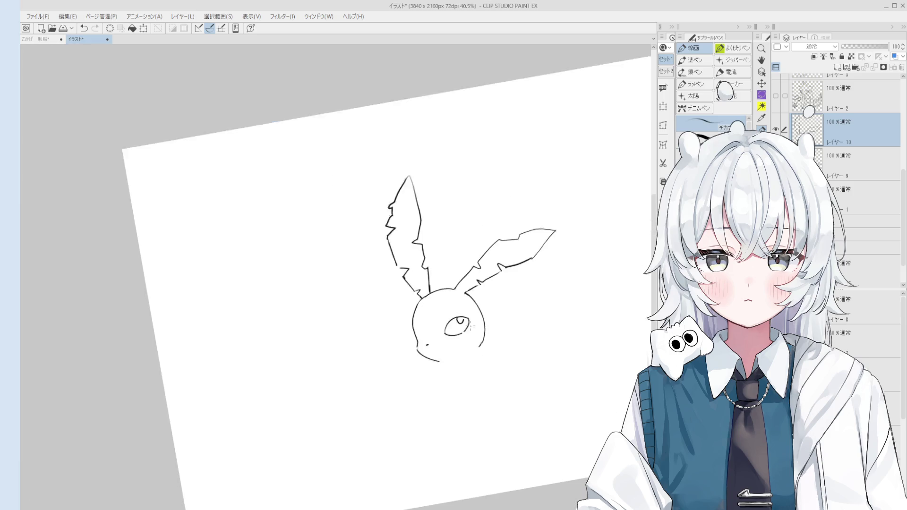
Lasso the left ear, then rotate, move and shrink it so it stands slimmer and upright
key("m")
left_click_drag(415, 304, 424, 306)
scroll(418, 306, "up", 1)
key("ctrl+t")
mouse_move(439, 170)
left_mouse_down()
mouse_move(432, 151)
mouse_move(414, 190)
left_mouse_up()
left_click_drag(384, 242, 410, 231)
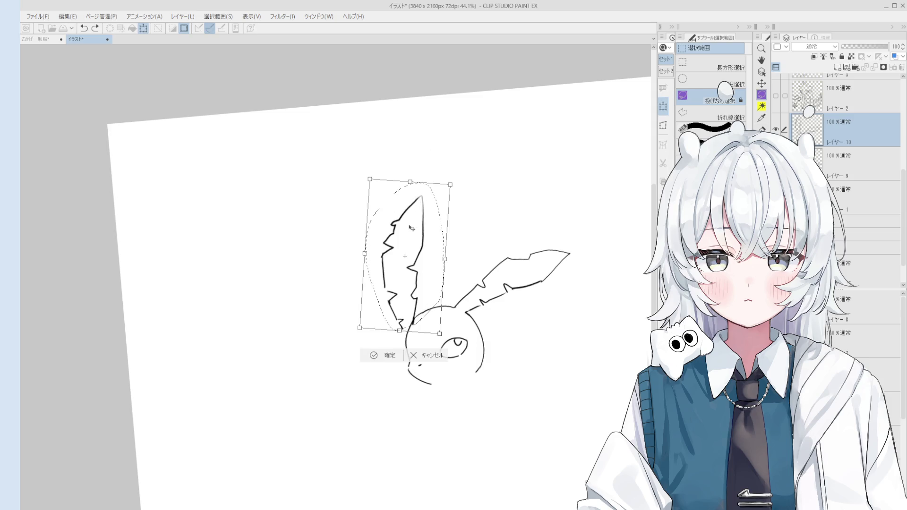
mouse_move(451, 185)
left_mouse_down()
mouse_move(431, 176)
mouse_move(433, 200)
left_mouse_up()
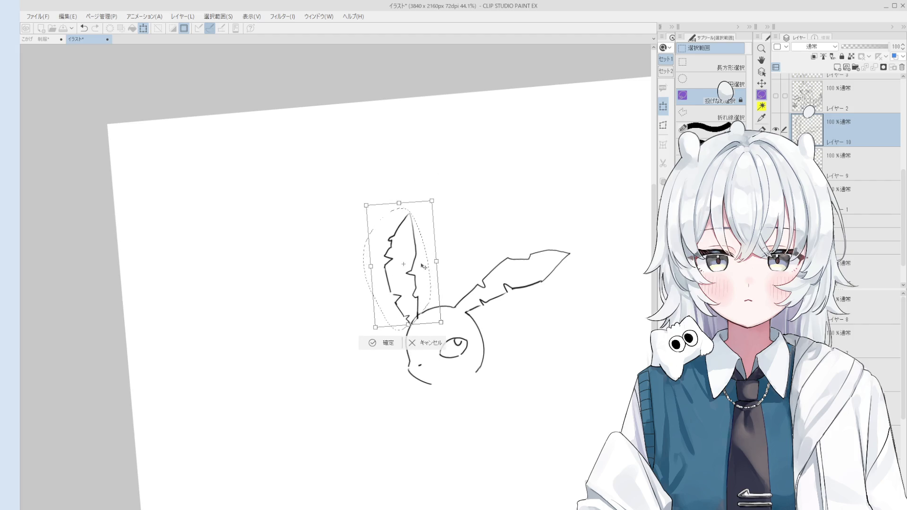
left_click(372, 344)
key("ctrl+d")
Fill the creature's eye solid black with the Fill tool, leaving its white highlight
key("e")
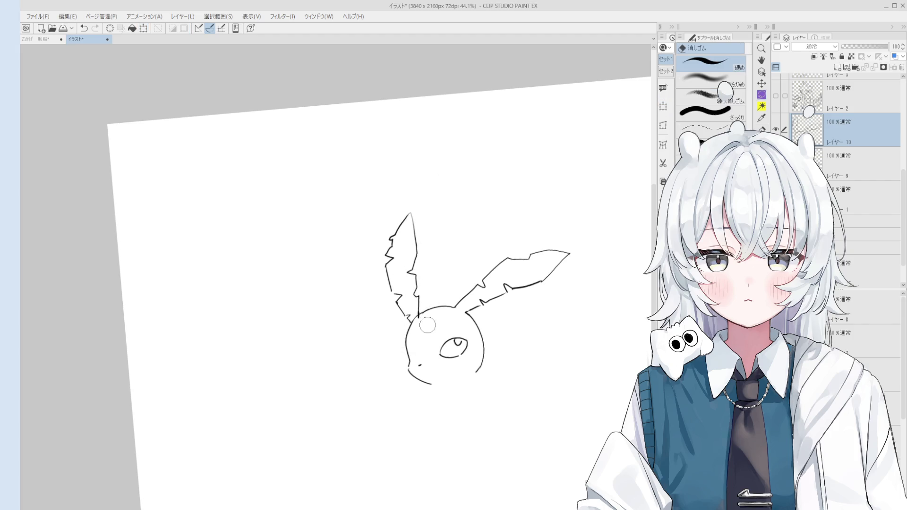
key("p")
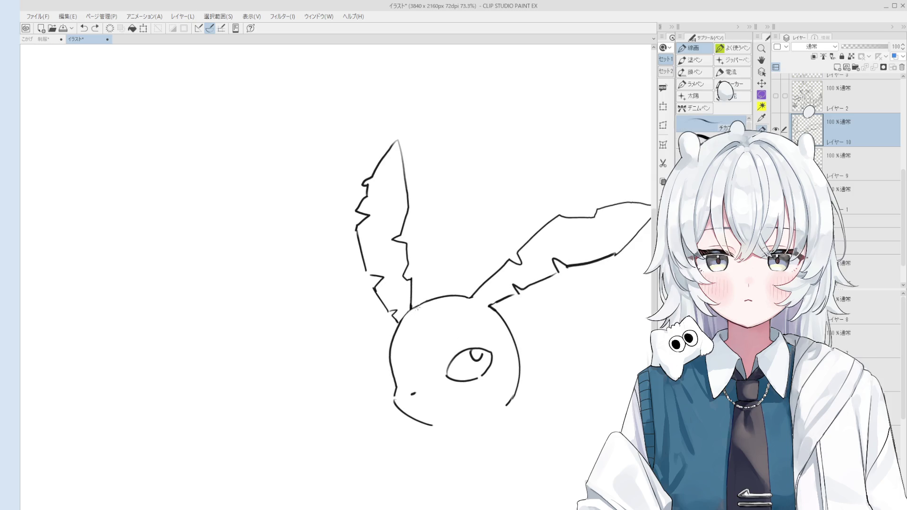
key("ctrl+minus")
key("minus")
key("ctrl+plus")
key("asciicircum")
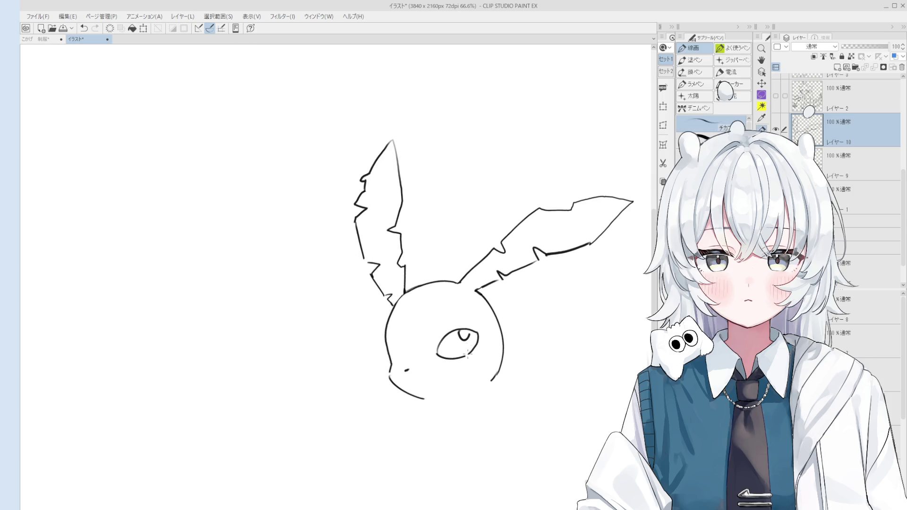
scroll(468, 359, "up", 2)
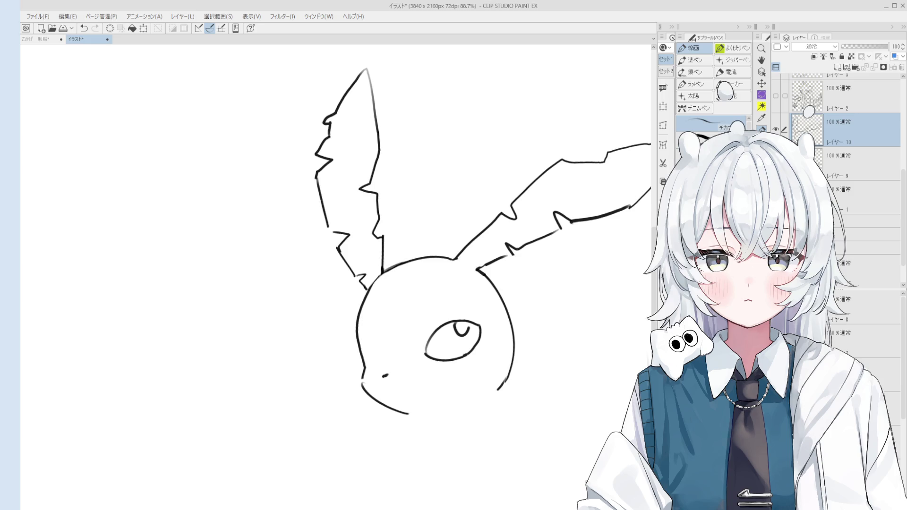
key("g")
left_click(471, 347)
Pen inner contour lines inside the right and then left ear, retrying strokes with undo
scroll(471, 346, "down", 2)
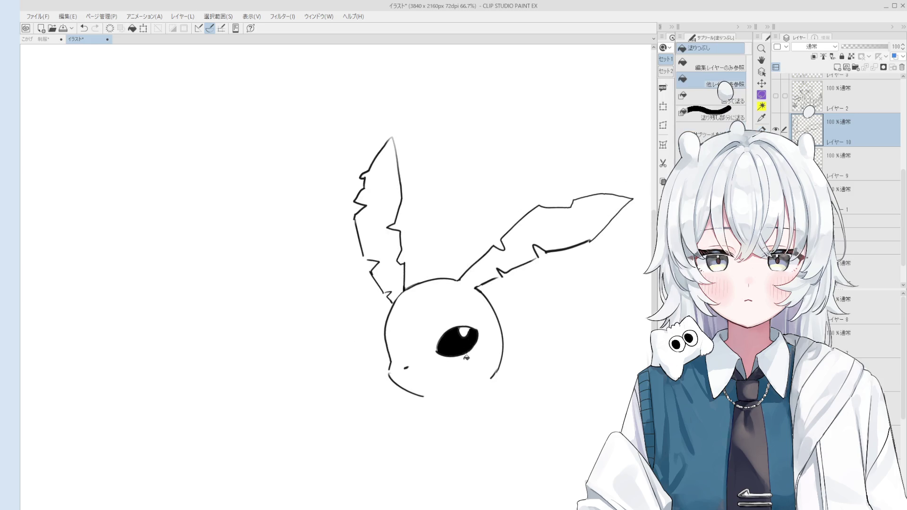
mouse_move(496, 267)
left_mouse_down()
mouse_move(469, 327)
mouse_move(525, 293)
left_mouse_up()
key("p")
key("ctrl+z")
mouse_move(463, 331)
left_mouse_down()
mouse_move(575, 271)
mouse_move(546, 296)
mouse_move(463, 327)
mouse_move(437, 355)
left_mouse_up()
scroll(463, 327, "down", 1)
key("h")
key("p")
scroll(444, 329, "up", 2)
key("ctrl+z")
left_click_drag(492, 321, 462, 337)
scroll(465, 333, "down", 2)
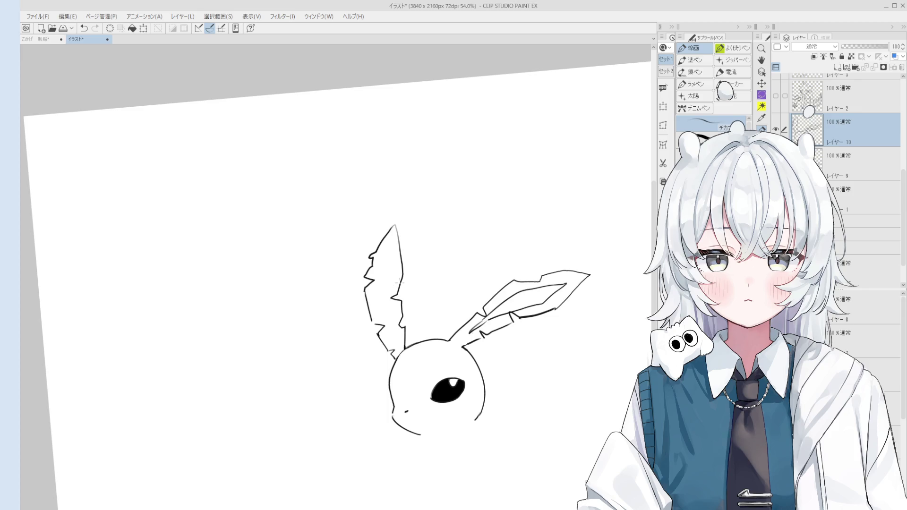
key("ctrl+z")
mouse_move(387, 257)
left_mouse_down()
mouse_move(383, 333)
mouse_move(382, 326)
left_mouse_up()
Redraw the inner line of the left ear until it reaches the lower inner edge
key("ctrl+z")
left_click_drag(386, 256, 380, 321)
key("ctrl+z")
mouse_move(386, 256)
left_mouse_down()
mouse_move(378, 311)
mouse_move(393, 345)
left_mouse_up()
key("ctrl+z")
left_click_drag(377, 307, 395, 344)
left_click_drag(386, 256, 397, 339)
key("ctrl+z")
key("ctrl+z")
left_click_drag(387, 296, 399, 352)
Lasso the right ear and rotate it to point more steeply upward, then deselect
scroll(385, 326, "down", 2)
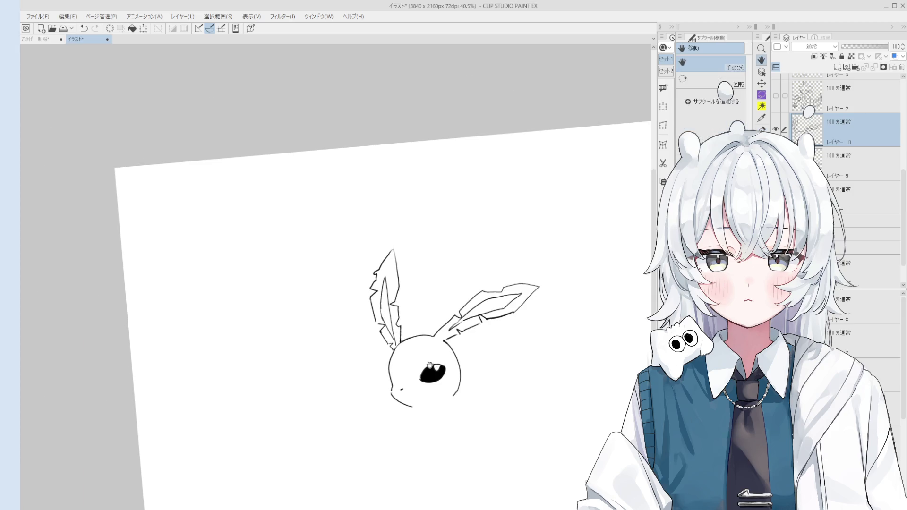
left_click_drag(427, 366, 428, 343)
scroll(459, 344, "up", 1)
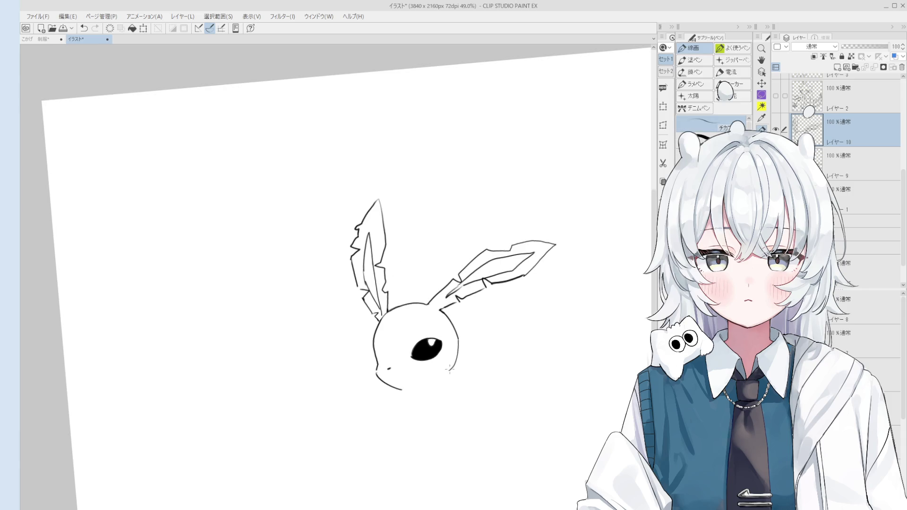
key("m")
mouse_move(453, 312)
left_mouse_down()
mouse_move(422, 290)
mouse_move(567, 223)
mouse_move(510, 312)
left_mouse_up()
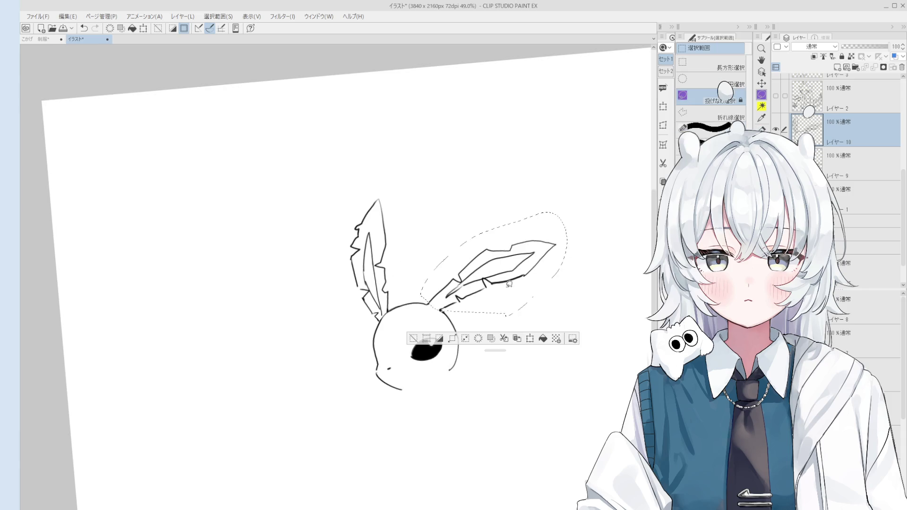
left_click(530, 338)
left_click_drag(491, 274, 489, 255)
left_click(465, 343)
scroll(450, 345, "down", 1)
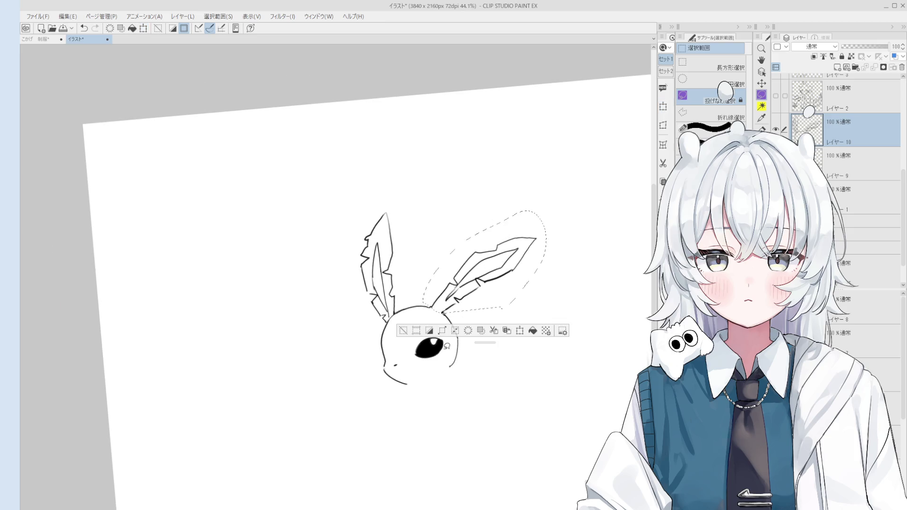
key("ctrl+d")
Try a cheek curve left of the eye, then undo it to retry
key("p")
left_click_drag(369, 314, 382, 344)
key("ctrl+z")
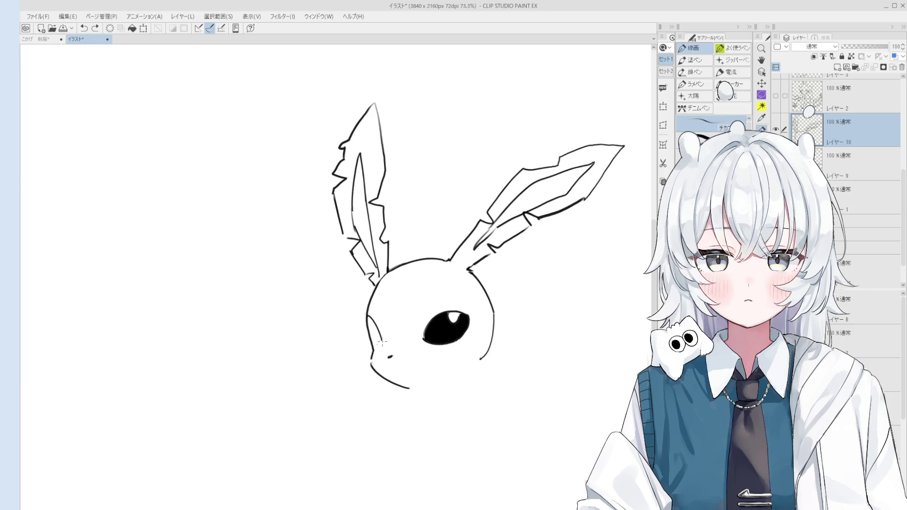
Attempt a short cheek stroke beside the eye and undo it
scroll(382, 343, "up", 3)
left_click_drag(368, 312, 378, 338)
key("ctrl+z")
scroll(378, 326, "down", 3)
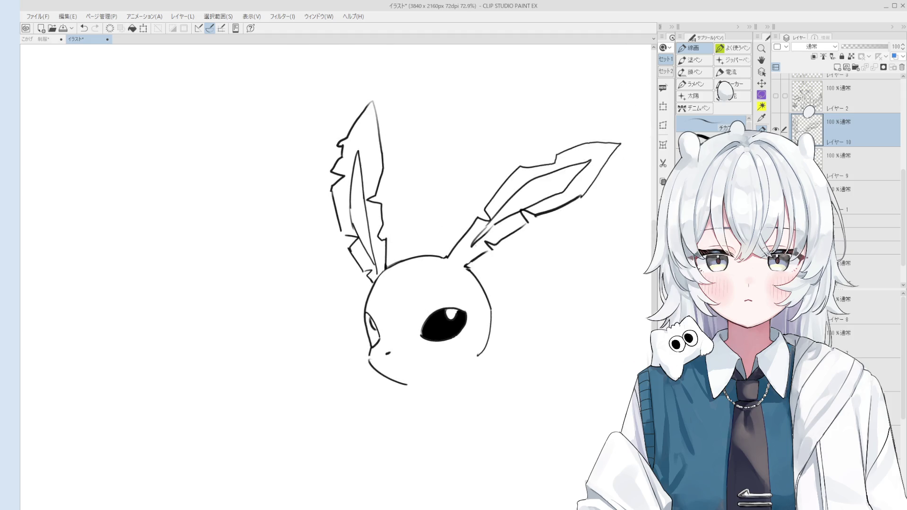
Fill the far-side eye black and erase a small white highlight into it
key("g")
left_click(375, 334)
scroll(375, 334, "up", 5)
key("e")
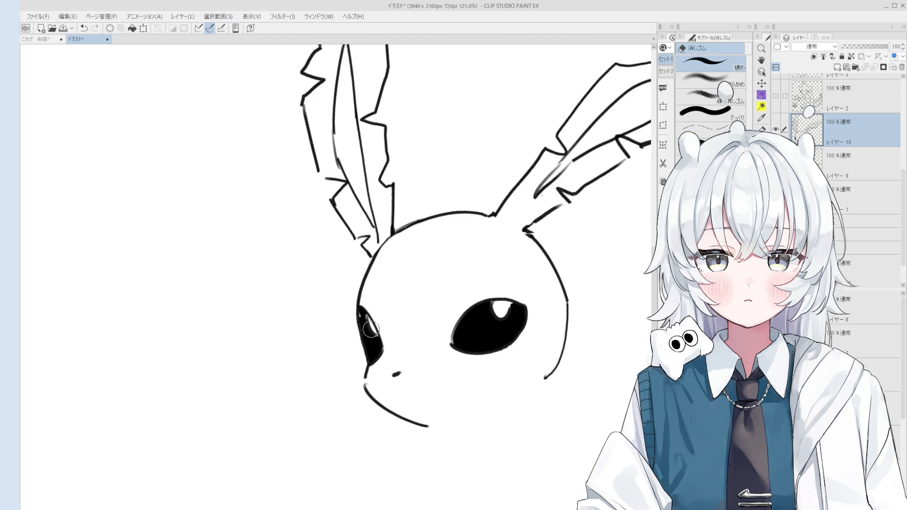
left_click_drag(369, 323, 370, 325)
Erase the head-top outline lines between the two ears
key("b")
scroll(377, 335, "down", 1)
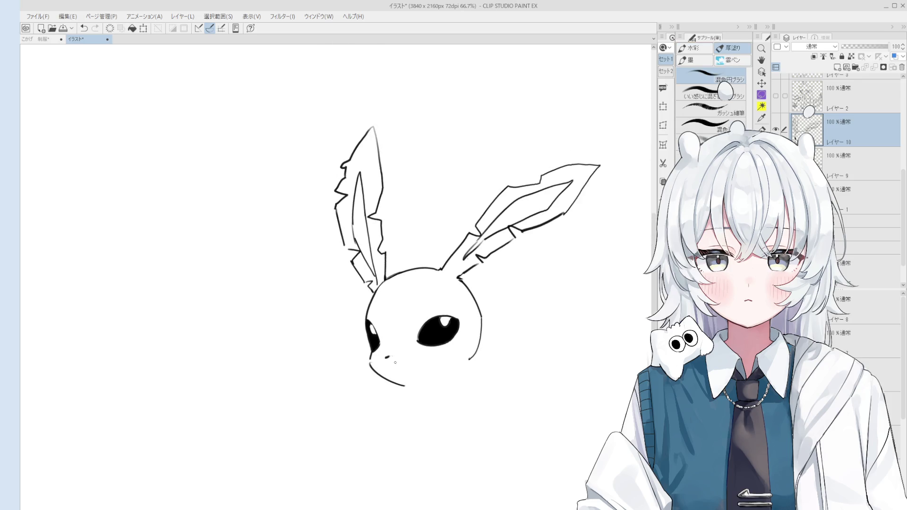
key("e")
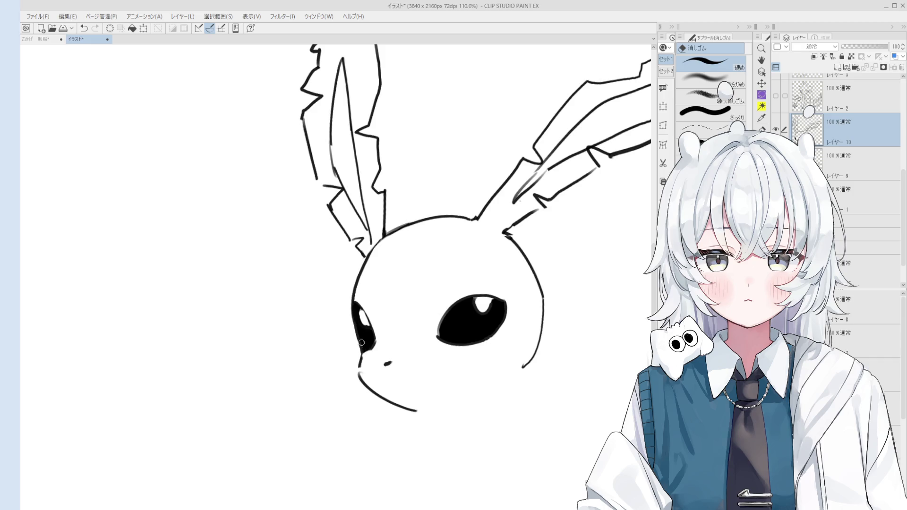
key("b")
scroll(372, 345, "down", 1)
key("e")
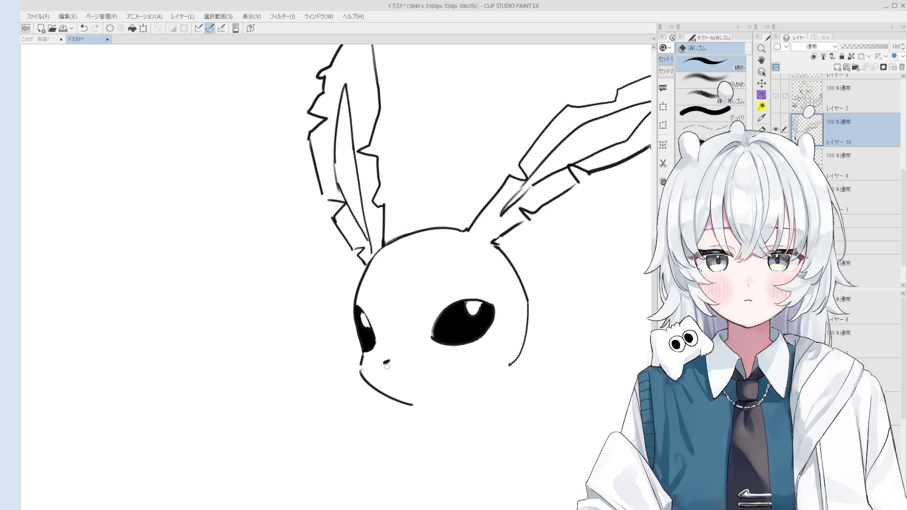
key("p")
scroll(392, 361, "down", 5)
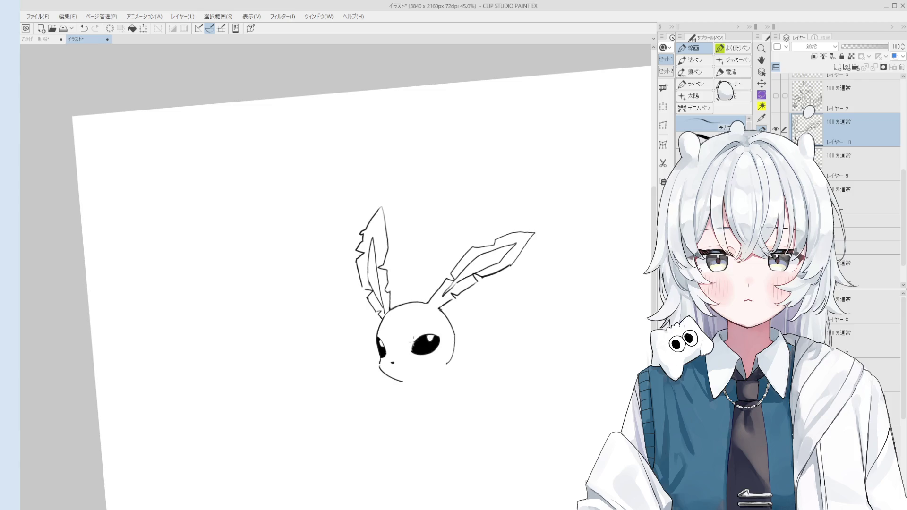
scroll(408, 344, "down", 3)
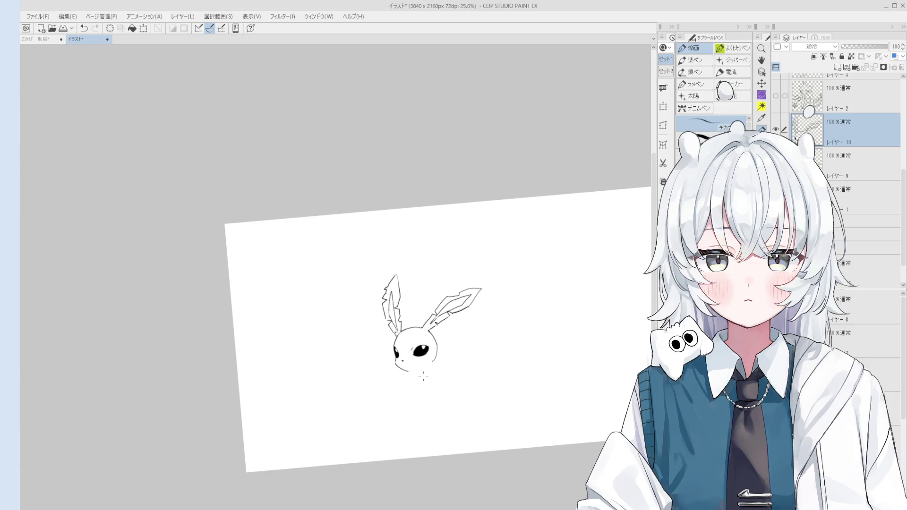
scroll(408, 332, "up", 4)
key("e")
mouse_move(413, 333)
left_mouse_down()
mouse_move(399, 329)
mouse_move(407, 337)
mouse_move(388, 352)
left_mouse_up()
Redraw the head top as a small curled tuft between the ears
key("p")
scroll(408, 337, "up", 1)
mouse_move(386, 325)
left_mouse_down()
mouse_move(413, 310)
mouse_move(409, 258)
mouse_move(432, 316)
mouse_move(398, 297)
left_mouse_up()
key("ctrl+z")
key("ctrl+z")
key("ctrl+z")
key("ctrl+z")
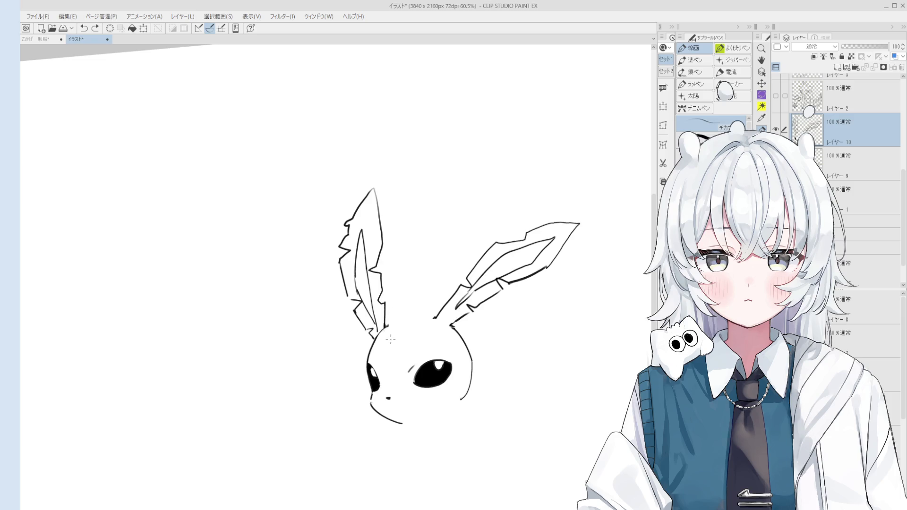
left_click_drag(388, 329, 433, 284)
key("ctrl+z")
left_click_drag(429, 288, 395, 334)
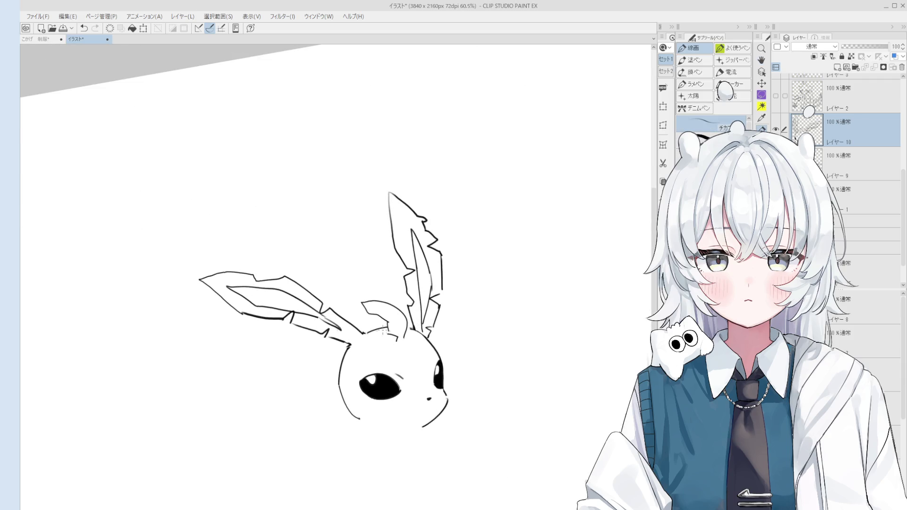
Zoom in on the face, remove a stray head mark, and draw a curve down from the eye corner
scroll(393, 336, "down", 2)
scroll(407, 338, "up", 3)
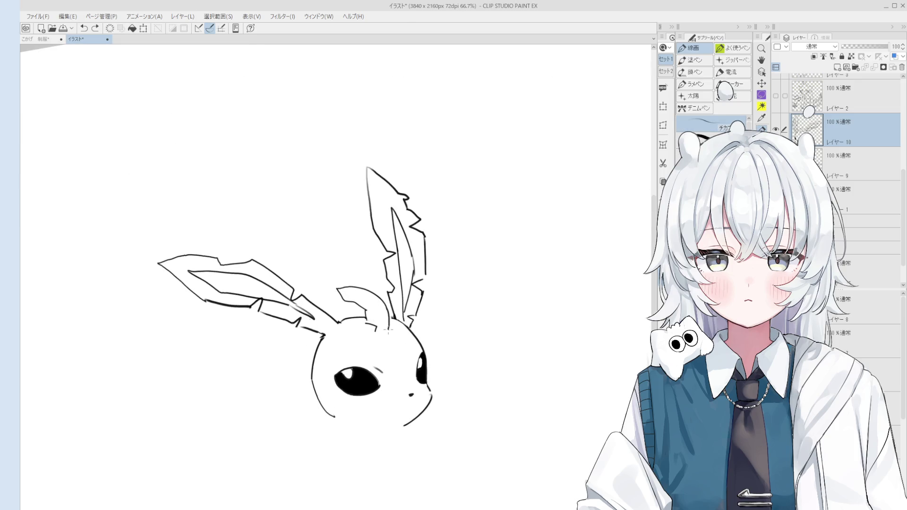
scroll(388, 328, "down", 1)
scroll(388, 316, "down", 2)
scroll(390, 319, "up", 3)
key("ctrl+z")
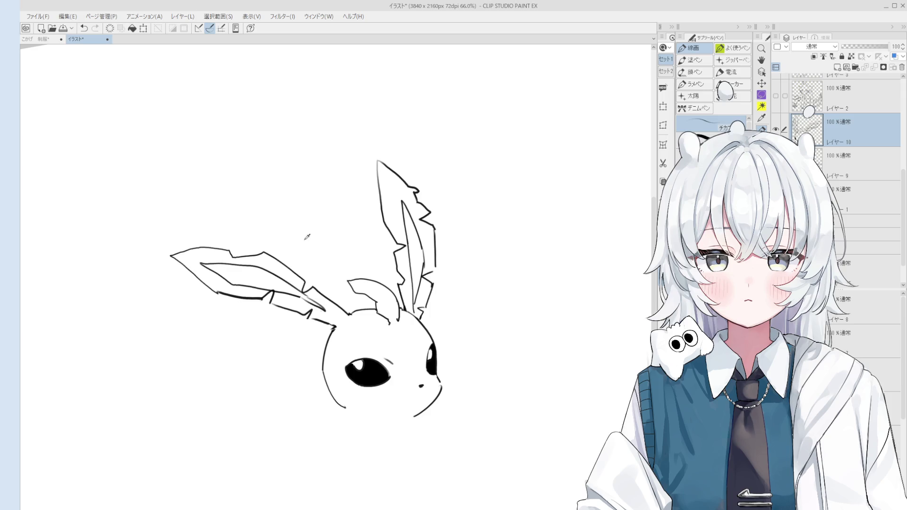
scroll(404, 410, "up", 3)
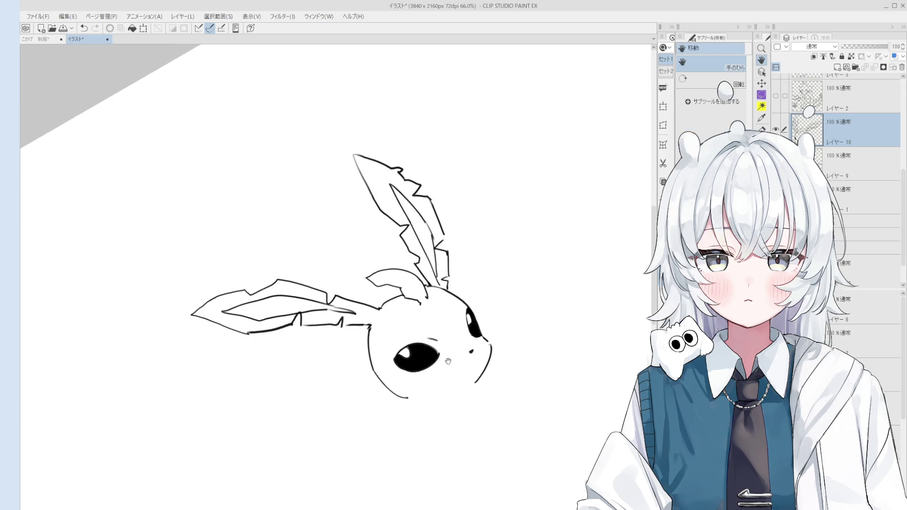
key("ctrl+z")
mouse_move(487, 338)
left_mouse_down()
mouse_move(474, 388)
mouse_move(484, 374)
left_mouse_up()
Trim the old nose stroke and redraw a longer nose line beside the eye
key("ctrl+z")
key("e")
key("e")
scroll(491, 326, "up", 1)
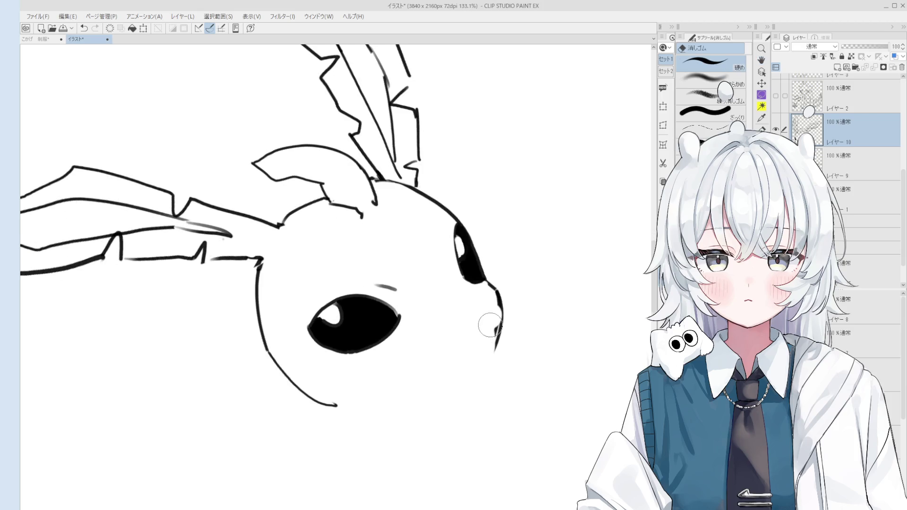
scroll(499, 333, "up", 1)
scroll(496, 338, "down", 1)
key("p")
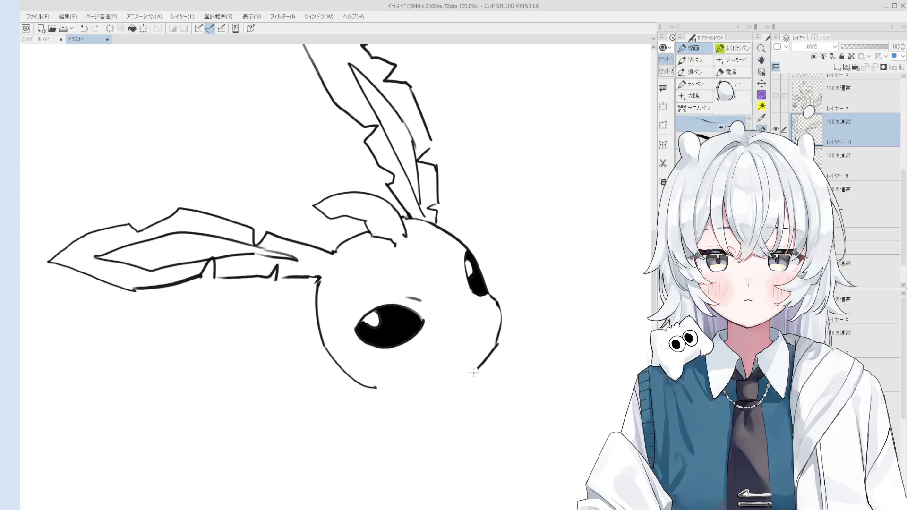
scroll(494, 350, "down", 1)
left_click_drag(496, 347, 468, 378)
key("ctrl+z")
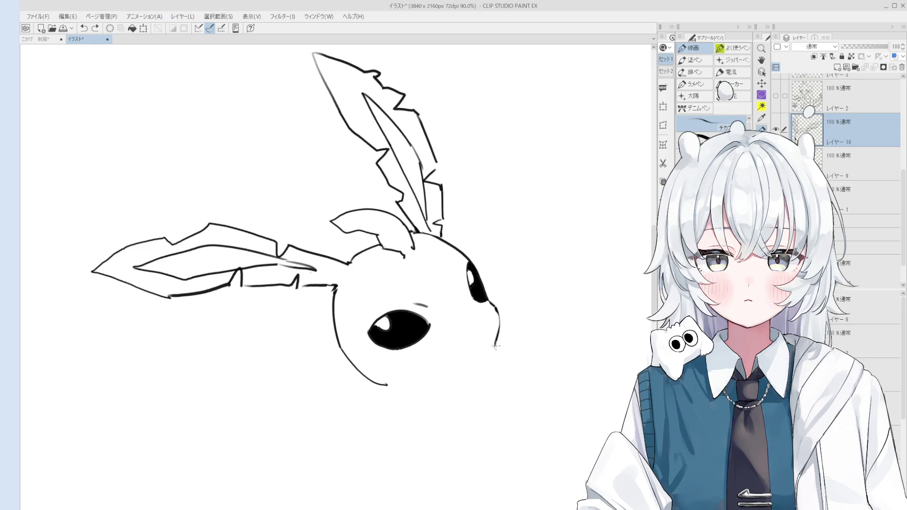
left_click_drag(499, 342, 465, 382)
scroll(489, 343, "up", 3)
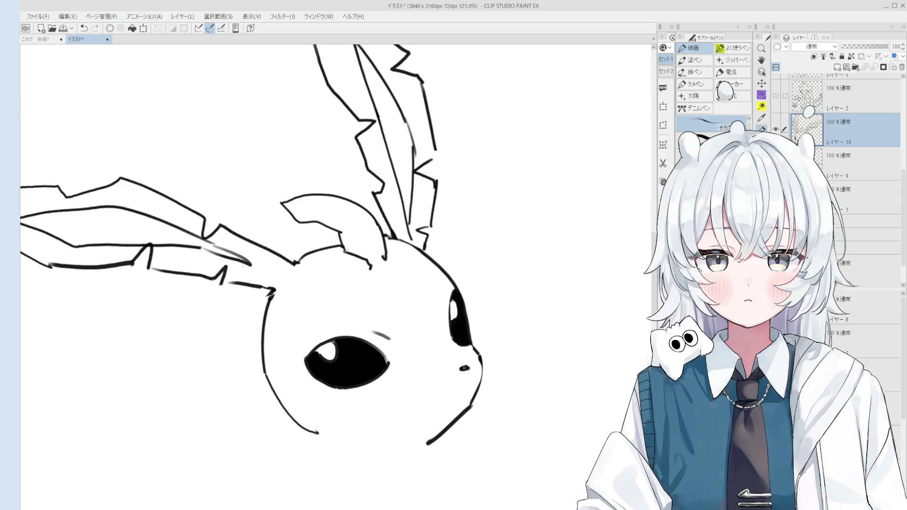
Mirror the canvas to check proportions and add short accent strokes beside the eyes
key("h")
mouse_move(368, 330)
left_mouse_down()
mouse_move(379, 349)
mouse_move(420, 342)
left_mouse_up()
key("ctrl+z")
key("ctrl+z")
scroll(376, 336, "down", 2)
key("e")
scroll(417, 336, "up", 3)
scroll(418, 337, "up", 4)
key("p")
key("e")
key("p")
left_click_drag(419, 309, 410, 325)
Erase the nose dot and redraw the mouth line under the snout
key("ctrl+z")
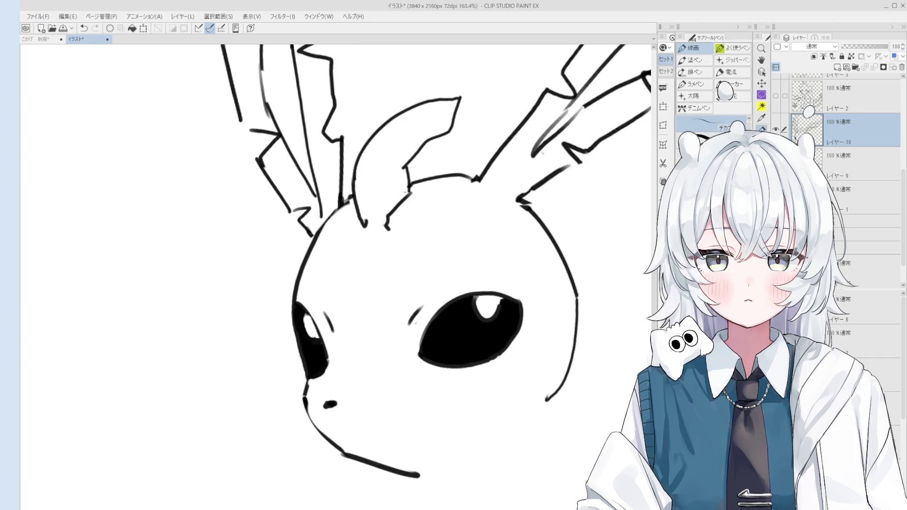
scroll(415, 324, "down", 4)
key("e")
key("p")
left_click_drag(358, 379, 365, 379)
key("ctrl+z")
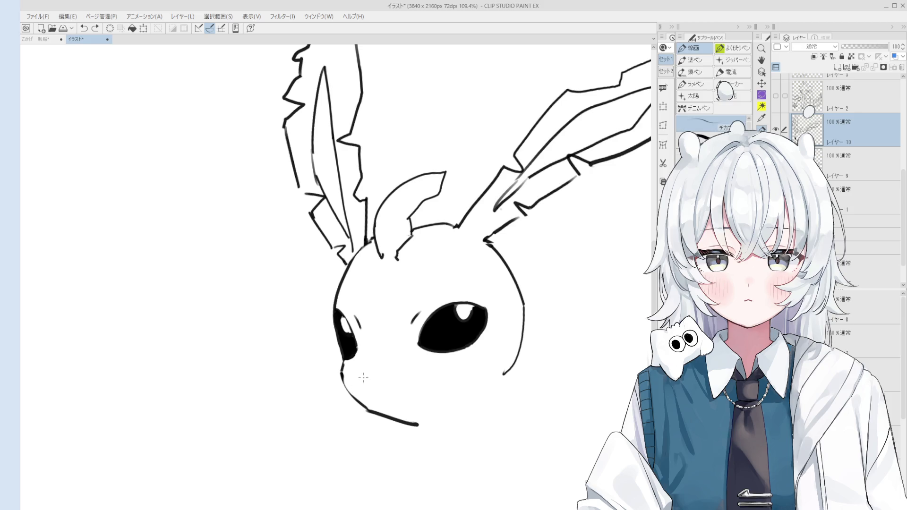
scroll(362, 375, "down", 1)
key("e")
mouse_move(435, 407)
left_mouse_down()
mouse_move(375, 410)
mouse_move(415, 397)
left_mouse_up()
key("p")
key("ctrl+z")
left_click_drag(361, 392, 413, 401)
scroll(410, 400, "down", 2)
key("ctrl+z")
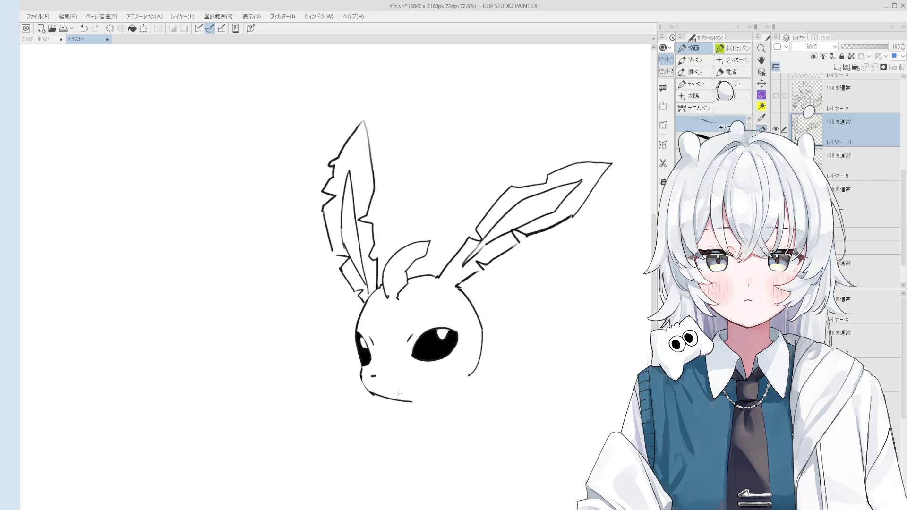
Draw a long neck line descending from beneath the chin
key("e")
scroll(392, 411, "down", 2)
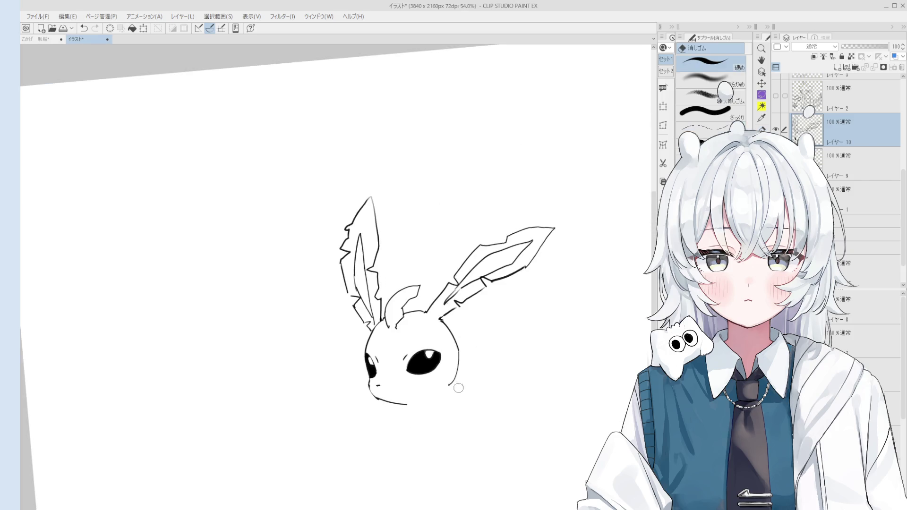
scroll(446, 387, "up", 1)
key("p")
scroll(462, 360, "down", 1)
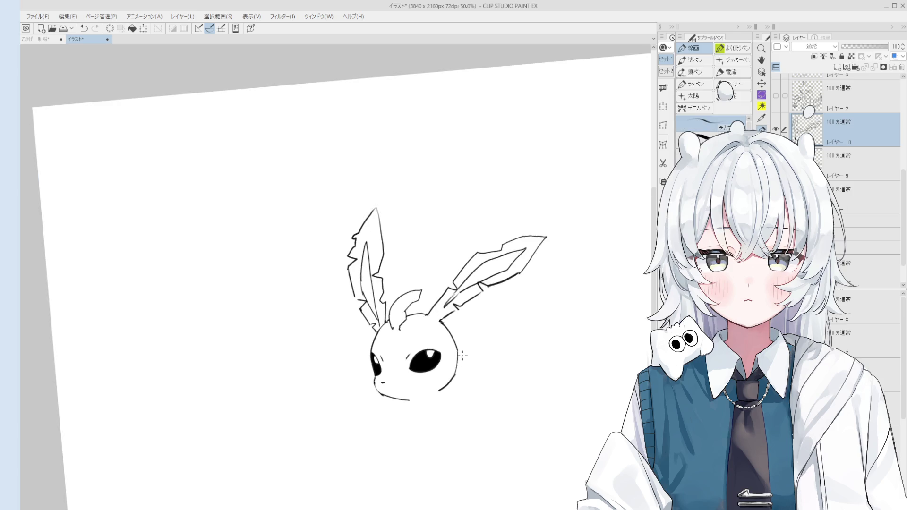
scroll(421, 371, "up", 1)
mouse_move(415, 367)
left_mouse_down()
mouse_move(405, 399)
mouse_move(407, 385)
mouse_move(425, 441)
left_mouse_up()
Undo the neck line, then lasso the far eye briefly and deselect it
key("ctrl+z")
key("ctrl+z")
key("ctrl+z")
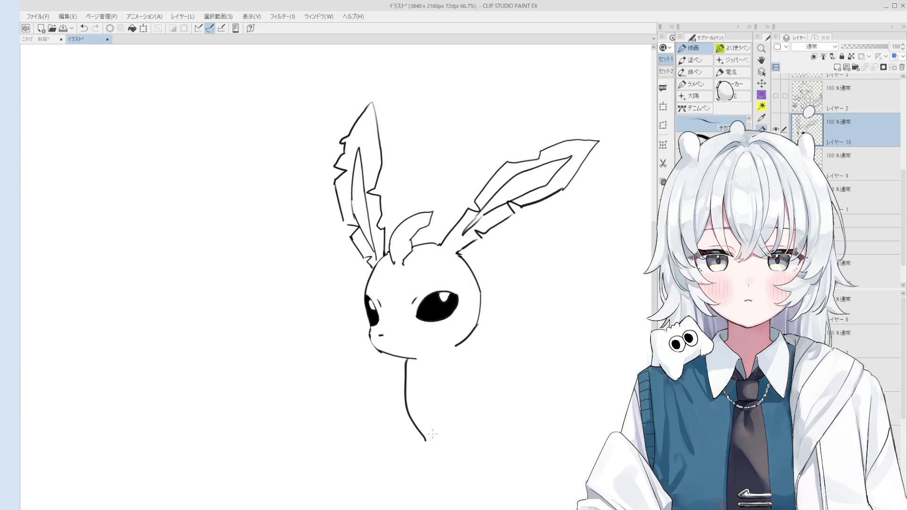
scroll(458, 409, "up", 5)
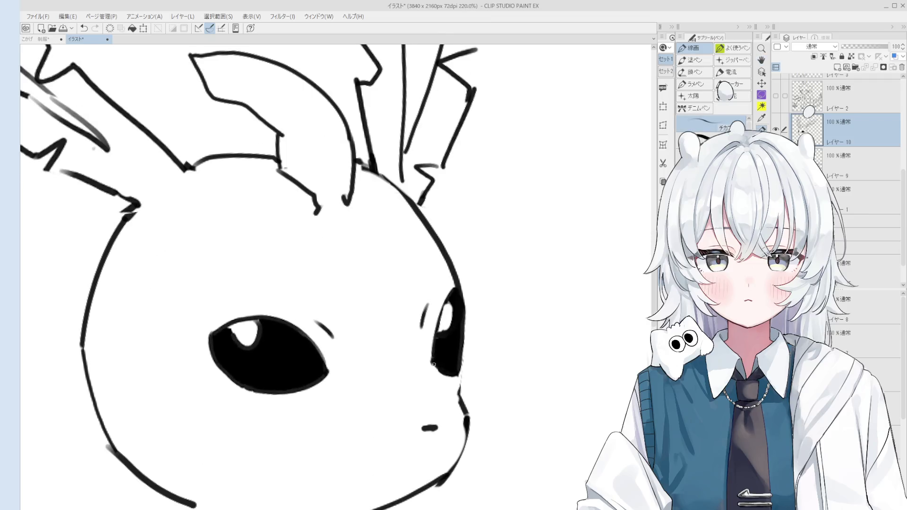
left_click_drag(428, 278, 433, 372)
key("ctrl+d")
scroll(400, 365, "down", 3)
Lasso the near eye, tilt it slightly with the transform handles, confirm with 確定, and deselect
key("m")
left_click_drag(378, 316, 428, 320)
left_click(428, 418)
scroll(421, 405, "down", 5)
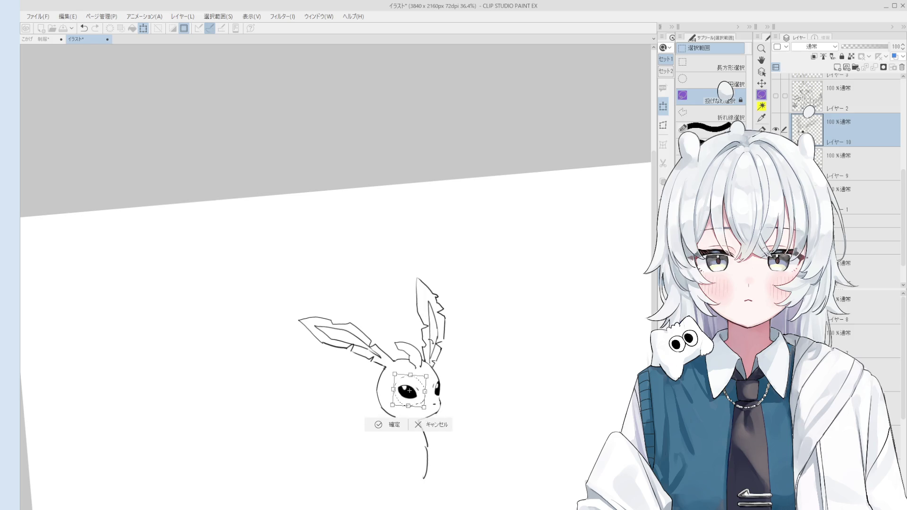
scroll(424, 375, "up", 3)
left_click_drag(431, 371, 422, 409)
left_click(384, 455)
key("ctrl+z")
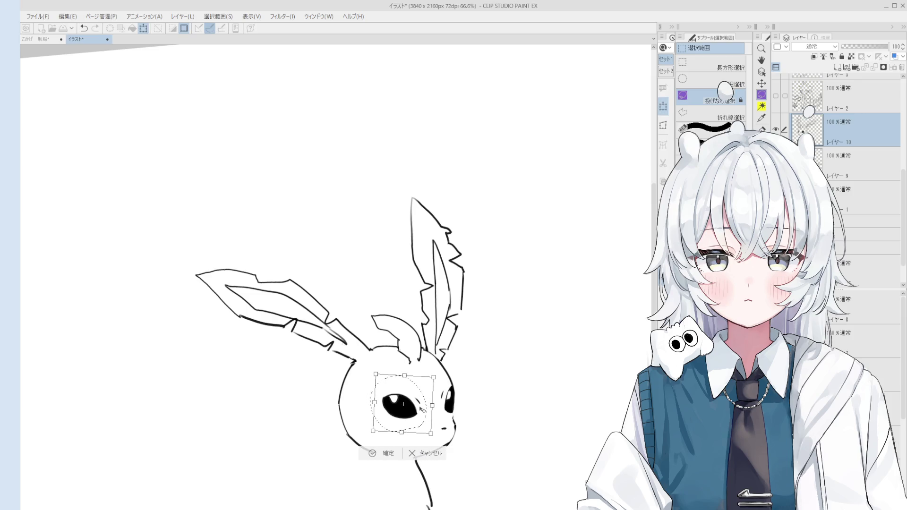
left_click(372, 452)
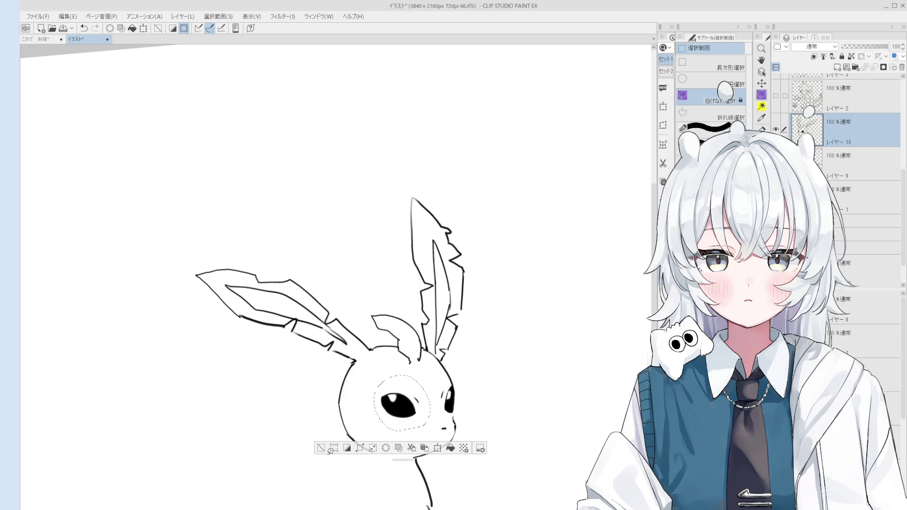
key("ctrl+d")
scroll(480, 367, "up", 3)
With the pen, try several curves down the left side of the body, undoing each attempt
key("p")
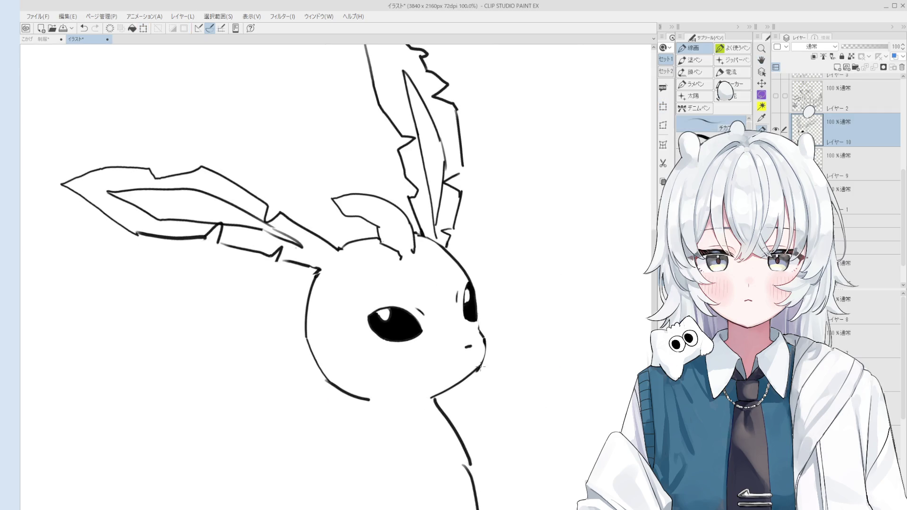
scroll(473, 373, "down", 2)
scroll(458, 391, "down", 2)
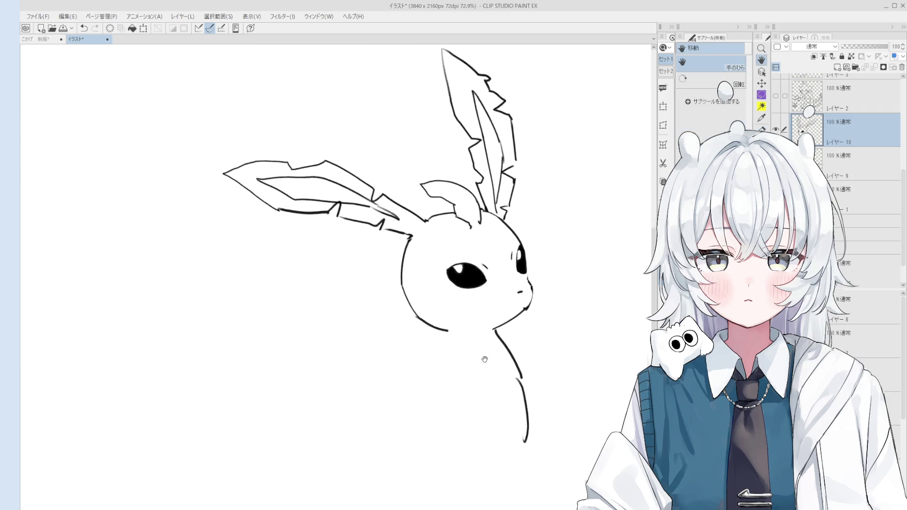
left_click_drag(457, 342, 419, 391)
key("ctrl+z")
mouse_move(455, 341)
left_mouse_down()
mouse_move(415, 444)
mouse_move(444, 465)
left_mouse_up()
key("ctrl+z")
mouse_move(415, 439)
left_mouse_down()
mouse_move(444, 467)
mouse_move(432, 462)
mouse_move(449, 370)
mouse_move(439, 378)
mouse_move(454, 348)
mouse_move(414, 390)
left_mouse_up()
key("ctrl+z")
key("ctrl+z")
key("e")
key("p")
Draw the neck line from under the chin and a shorter curve down the chest
key("ctrl+z")
mouse_move(462, 364)
left_mouse_down()
mouse_move(426, 386)
mouse_move(407, 420)
left_mouse_up()
key("ctrl+z")
key("ctrl+z")
left_click_drag(458, 338, 463, 371)
key("ctrl+z")
mouse_move(457, 339)
left_mouse_down()
mouse_move(457, 360)
mouse_move(415, 393)
left_mouse_up()
key("ctrl+z")
mouse_move(456, 359)
left_mouse_down()
mouse_move(404, 396)
mouse_move(427, 449)
left_mouse_up()
key("ctrl+z")
left_click_drag(403, 398, 437, 457)
key("ctrl+z")
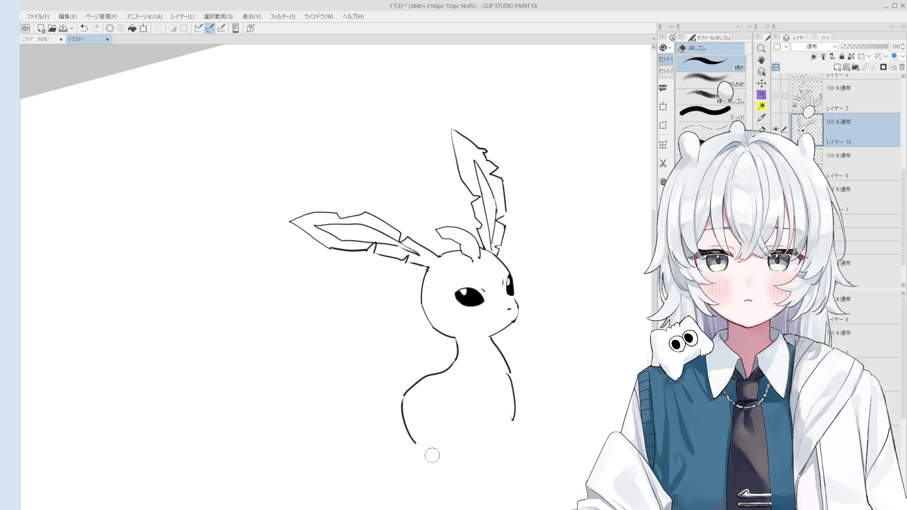
key("ctrl+z")
mouse_move(404, 417)
left_mouse_down()
mouse_move(425, 453)
mouse_move(422, 445)
left_mouse_up()
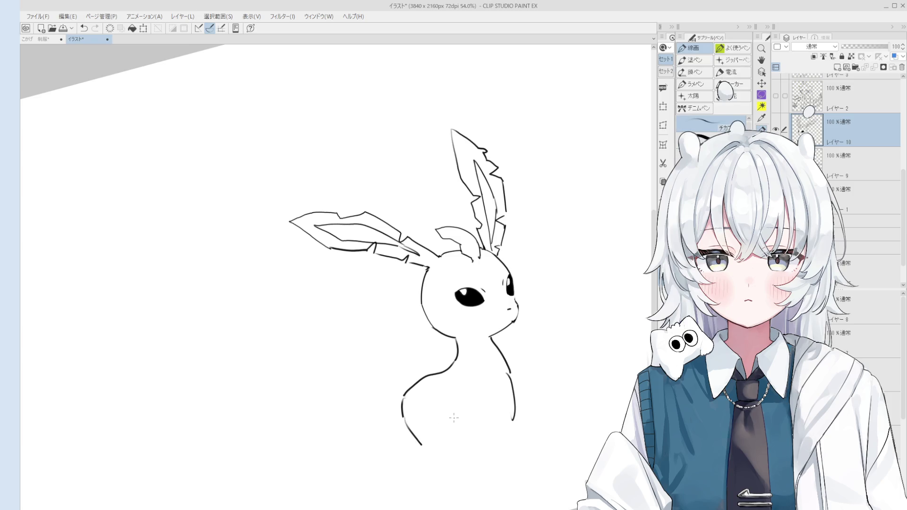
Mirror and rotate the canvas view, then retry the lower-left neck curve
key("h")
mouse_move(442, 457)
left_mouse_down()
mouse_move(442, 413)
mouse_move(454, 401)
left_mouse_up()
key("p")
scroll(334, 385, "up", 3)
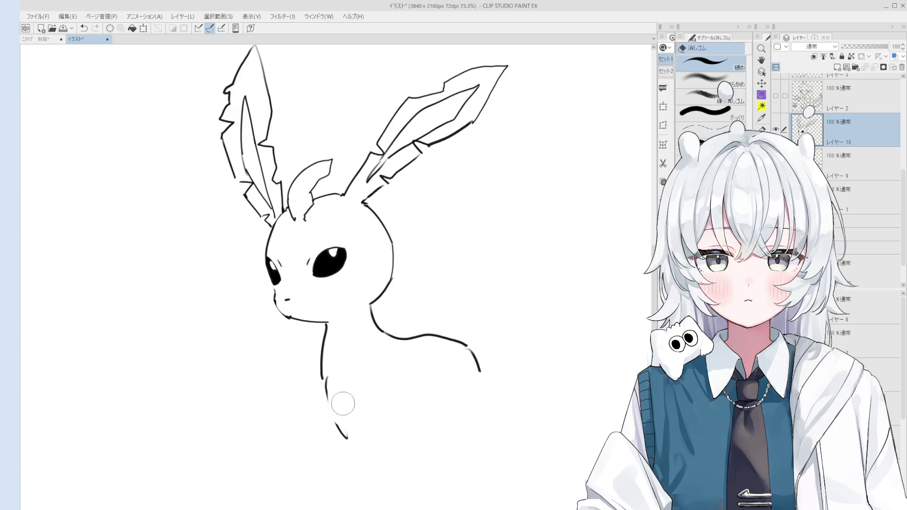
key("ctrl+z")
mouse_move(322, 385)
left_mouse_down()
mouse_move(354, 439)
mouse_move(333, 409)
mouse_move(341, 421)
left_mouse_up()
key("ctrl+z")
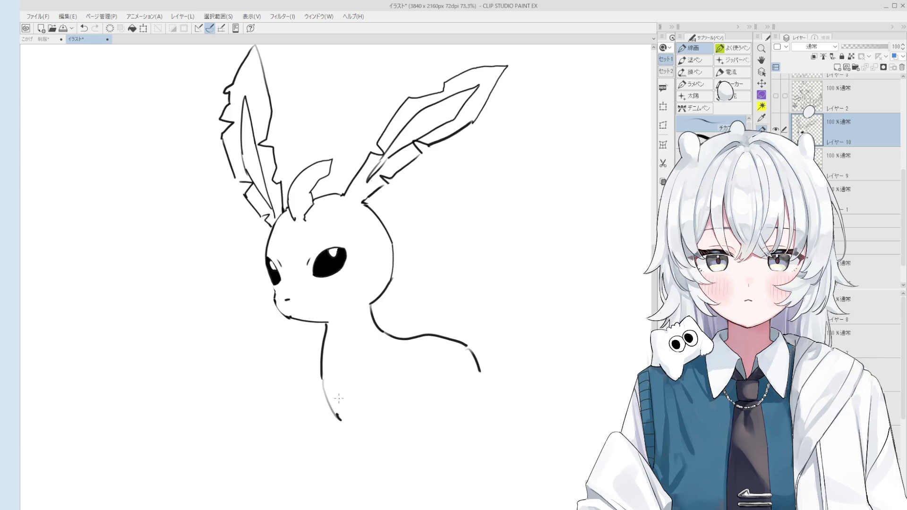
key("e")
scroll(347, 403, "down", 2)
key("p")
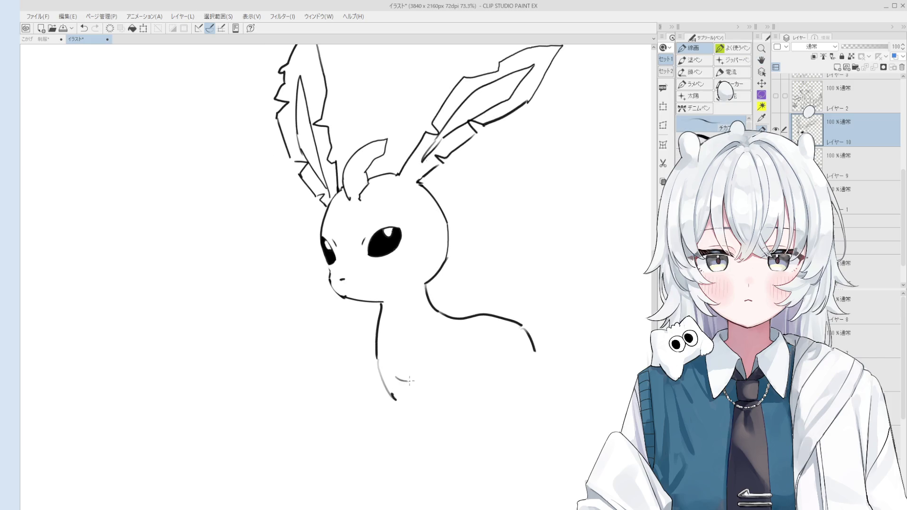
key("minus")
scroll(419, 363, "up", 5)
Erase the right end of the chin line
key("e")
mouse_move(432, 333)
left_mouse_down()
mouse_move(384, 319)
mouse_move(427, 327)
left_mouse_up()
key("p")
key("ctrl+z")
key("ctrl+z")
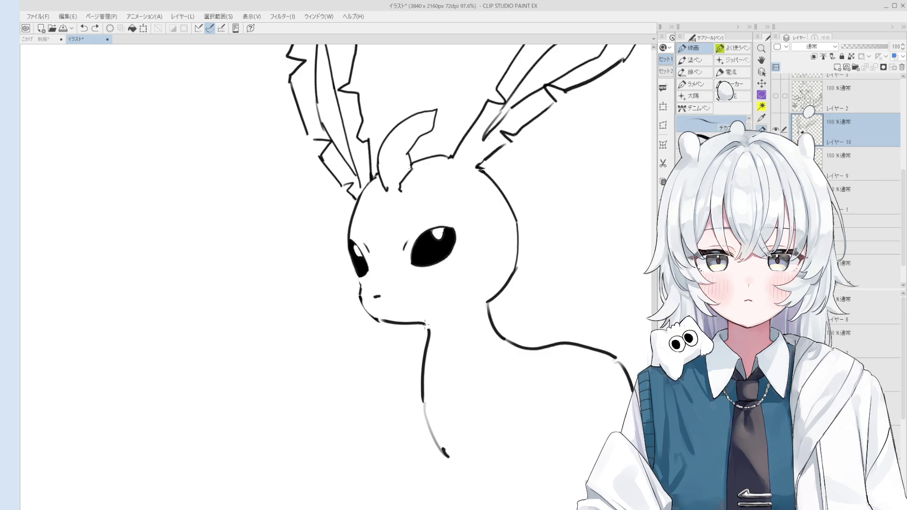
scroll(437, 339, "down", 3)
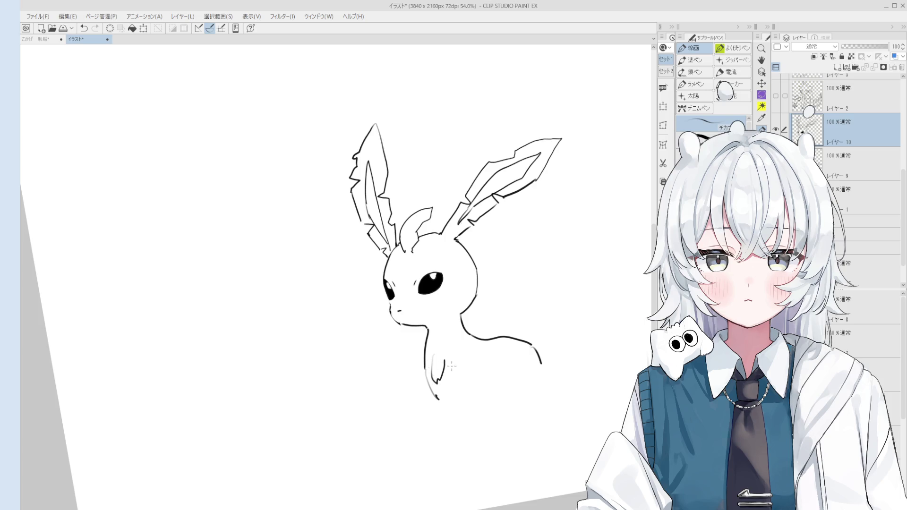
Add a short fur stroke beside the chest and start the front leg down from it
left_click_drag(464, 354, 479, 350)
scroll(466, 403, "down", 1)
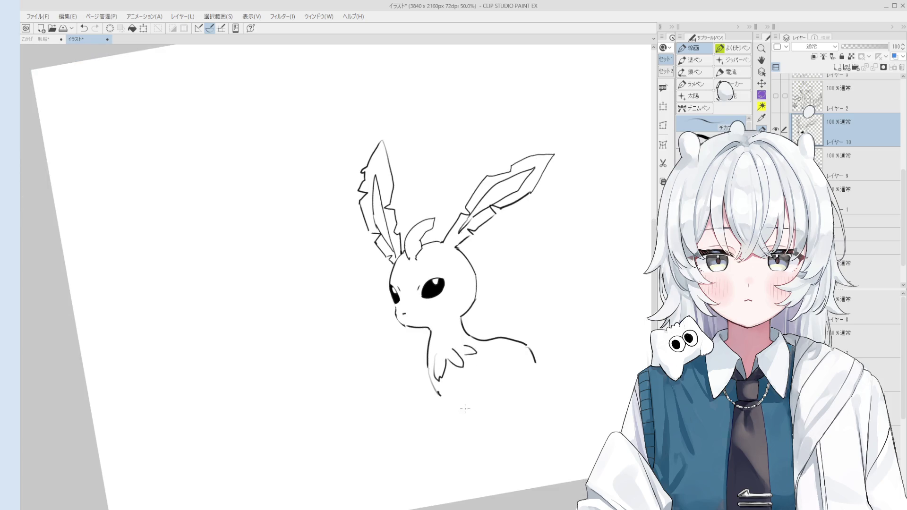
left_click_drag(445, 401, 453, 429)
key("ctrl+z")
left_click_drag(414, 373, 427, 358)
key("e")
key("p")
scroll(429, 373, "down", 2)
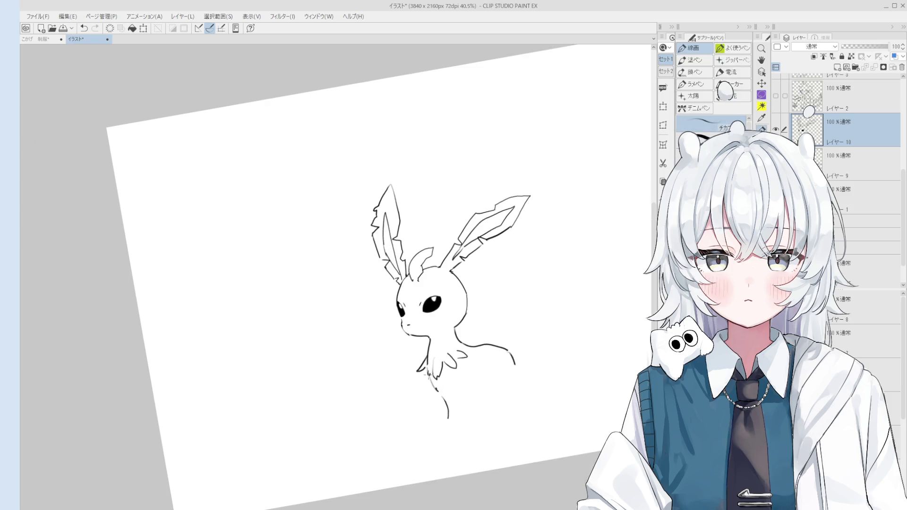
Draw the front leg line down to the foot, erasing and undoing stray strokes
key("e")
key("p")
mouse_move(449, 421)
left_mouse_down()
mouse_move(443, 404)
mouse_move(455, 430)
left_mouse_up()
key("ctrl+z")
key("e")
key("p")
key("ctrl+z")
mouse_move(452, 396)
left_mouse_down()
mouse_move(454, 409)
mouse_move(455, 400)
left_mouse_up()
mouse_move(455, 399)
left_mouse_down()
mouse_move(471, 435)
mouse_move(429, 395)
mouse_move(462, 435)
left_mouse_up()
key("ctrl+z")
key("ctrl+z")
key("e")
key("p")
Draw the leg's right edge and a second front-leg line down to the feet
left_click_drag(455, 398, 474, 435)
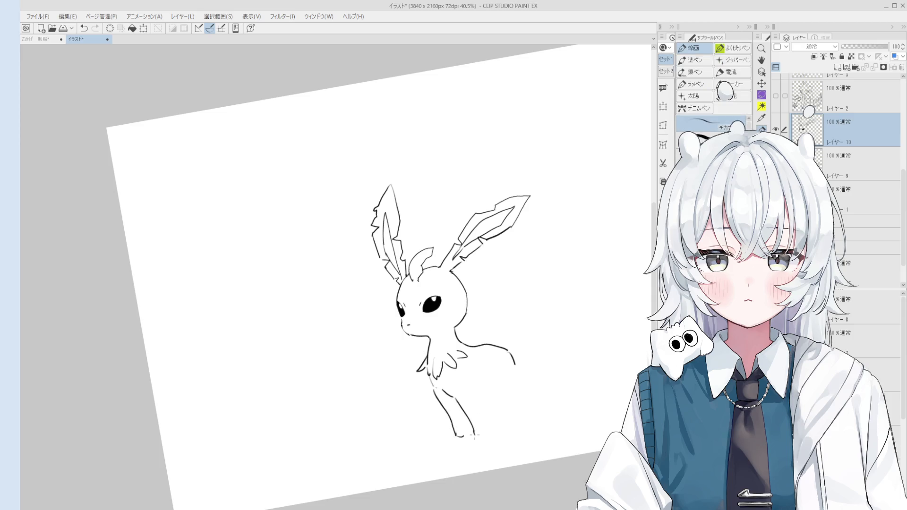
left_click_drag(450, 403, 464, 436)
key("ctrl+z")
left_click_drag(450, 402, 465, 437)
key("ctrl+z")
key("ctrl+z")
mouse_move(473, 393)
left_mouse_down()
mouse_move(484, 391)
mouse_move(455, 399)
left_mouse_up()
key("ctrl+z")
Retry the back foot, trim the bottom of the front foot, and extend the right leg line
scroll(444, 424, "up", 5)
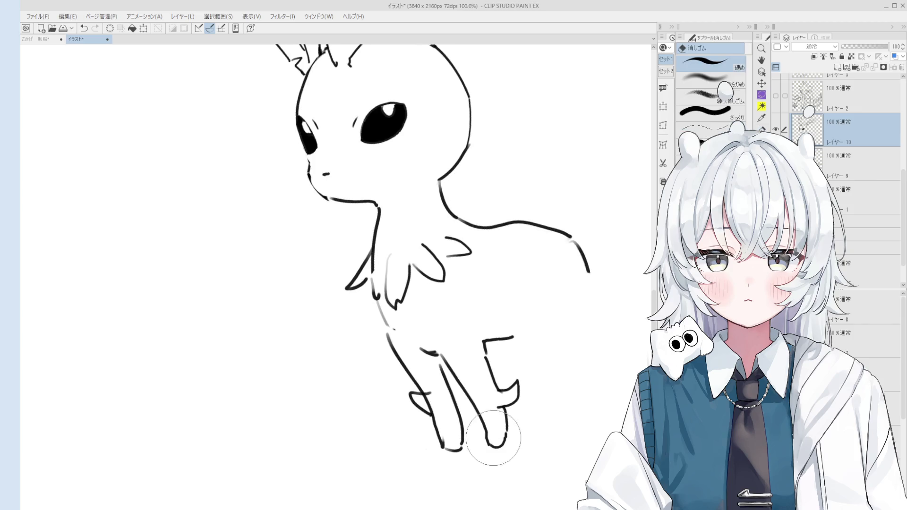
mouse_move(485, 429)
left_mouse_down()
mouse_move(486, 448)
mouse_move(505, 438)
left_mouse_up()
key("ctrl+z")
key("ctrl+z")
key("e")
mouse_move(449, 421)
left_mouse_down()
mouse_move(430, 425)
mouse_move(441, 423)
mouse_move(454, 458)
left_mouse_up()
key("p")
key("ctrl+z")
key("e")
key("p")
left_click_drag(461, 418, 464, 455)
key("ctrl+z")
key("ctrl+z")
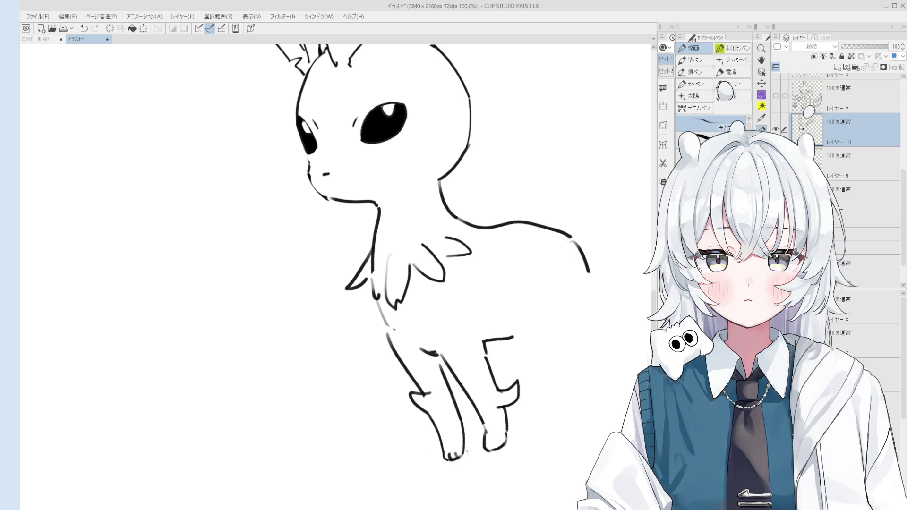
Redraw the back as a higher curve, erasing the leftover strokes near the hind leg
scroll(489, 448, "down", 2)
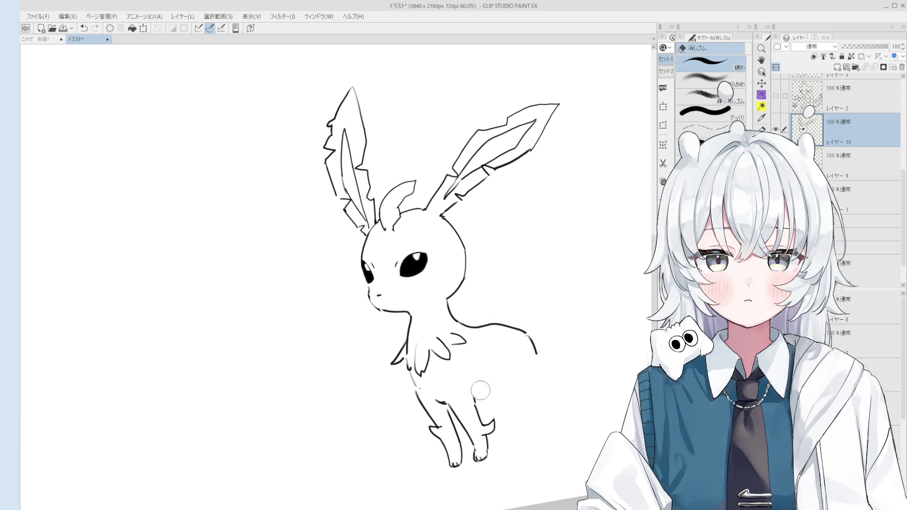
key("ctrl+z")
left_click_drag(475, 401, 524, 385)
key("e")
mouse_move(538, 353)
left_mouse_down()
mouse_move(531, 338)
mouse_move(487, 325)
mouse_move(544, 342)
left_mouse_up()
key("p")
key("ctrl+z")
left_click_drag(489, 326, 553, 361)
key("e")
mouse_move(518, 386)
left_mouse_down()
mouse_move(482, 396)
mouse_move(510, 370)
left_mouse_up()
key("p")
key("ctrl+z")
Outline the hind leg with a curve from the belly down to the rear foot
key("ctrl+z")
mouse_move(474, 402)
left_mouse_down()
mouse_move(471, 388)
mouse_move(520, 370)
mouse_move(512, 367)
mouse_move(536, 396)
left_mouse_up()
key("ctrl+z")
key("ctrl+z")
key("ctrl+z")
left_click_drag(506, 363, 557, 414)
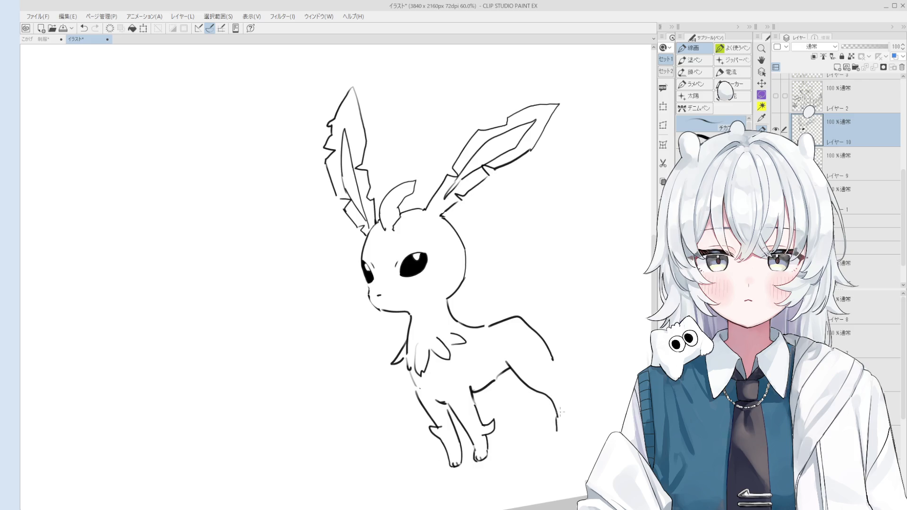
left_click_drag(556, 364, 565, 432)
key("ctrl+z")
Ink a small fur tuft at the back heel of the hind leg
key("p")
left_click_drag(576, 396, 563, 412)
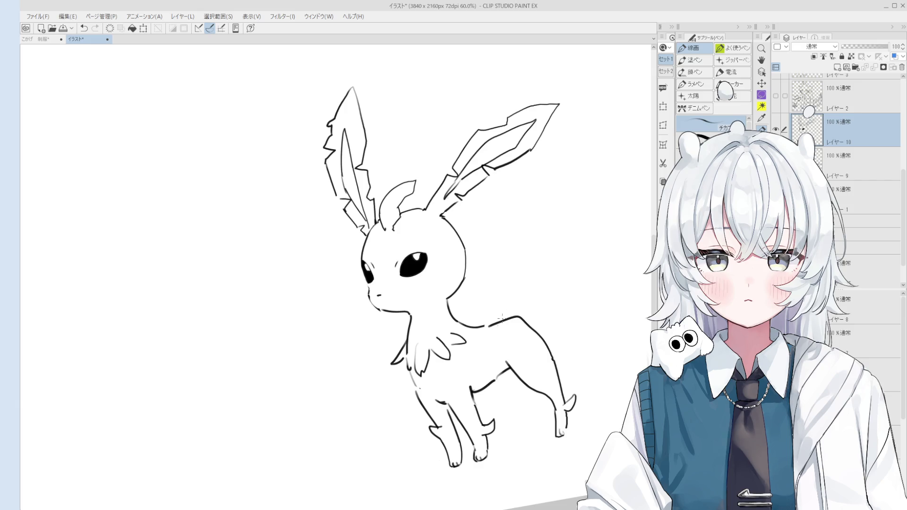
scroll(457, 304, "up", 3)
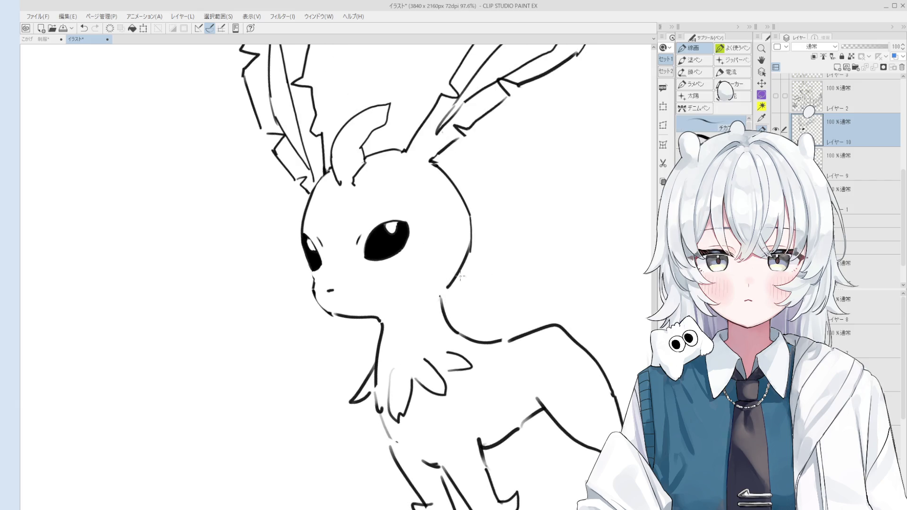
Zoom in and try out a small foot and leg line on the back leg
scroll(458, 278, "down", 2)
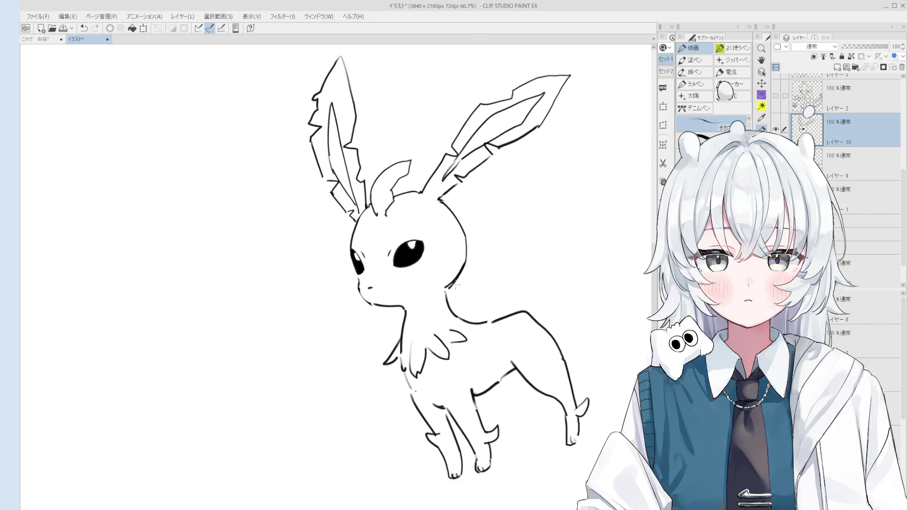
scroll(454, 284, "up", 3)
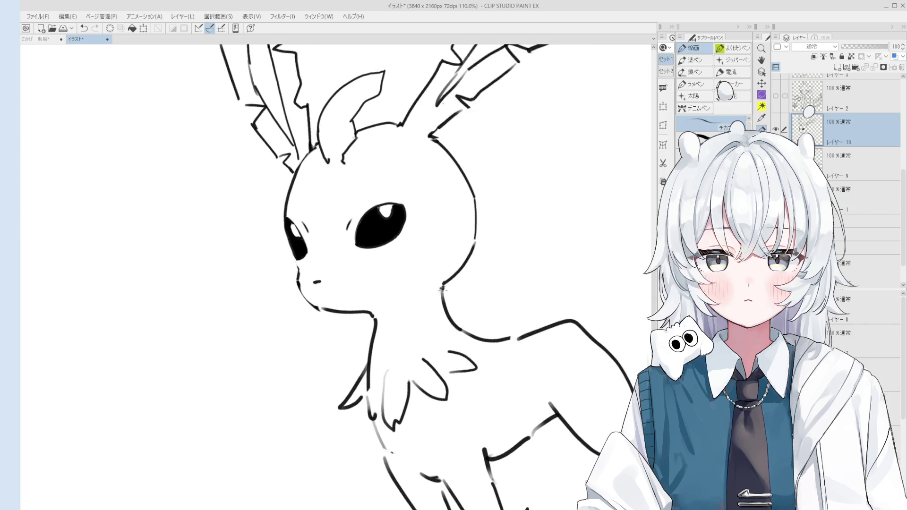
scroll(442, 287, "down", 5)
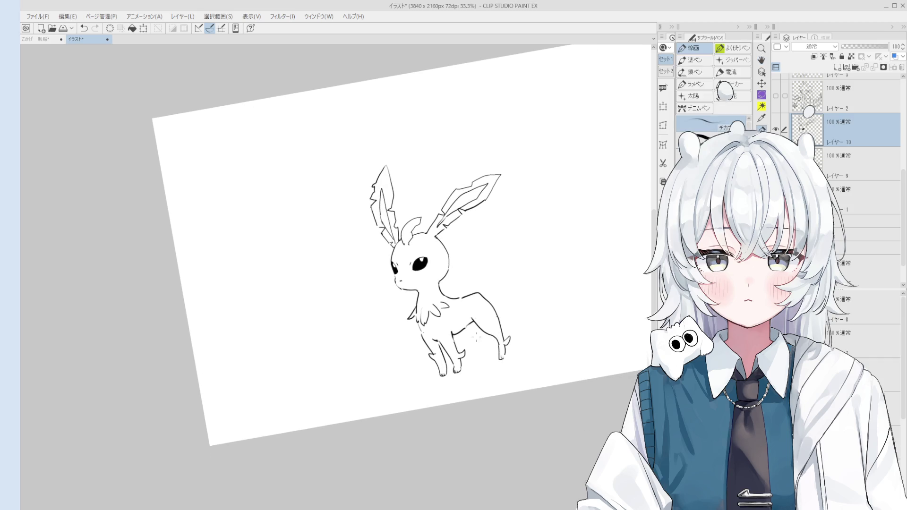
scroll(475, 335, "up", 1)
left_click_drag(489, 364, 501, 371)
key("ctrl+z")
left_click_drag(497, 337, 497, 369)
key("ctrl+z")
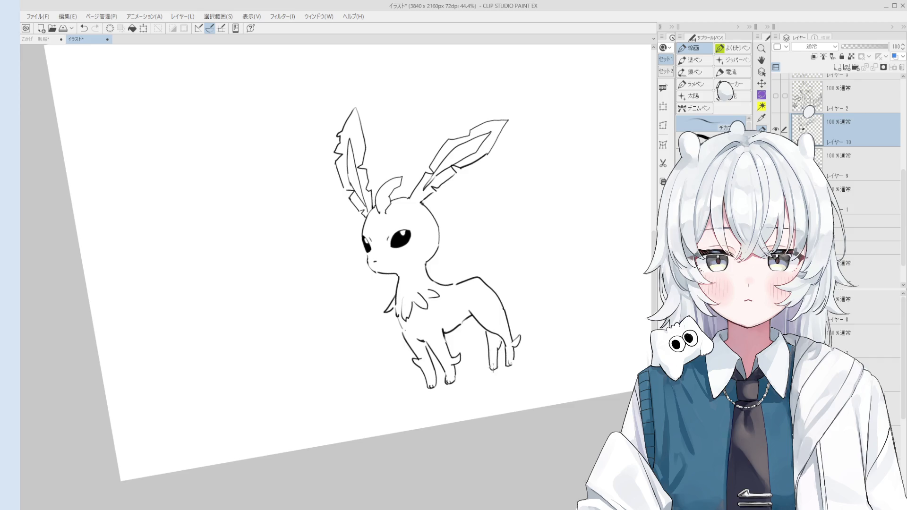
Draw the leaf tail's outline rising from the back, level the view, and add vein lines inside
scroll(497, 366, "down", 1)
mouse_move(490, 315)
left_mouse_down()
mouse_move(476, 277)
mouse_move(534, 237)
mouse_move(526, 270)
mouse_move(501, 292)
left_mouse_up()
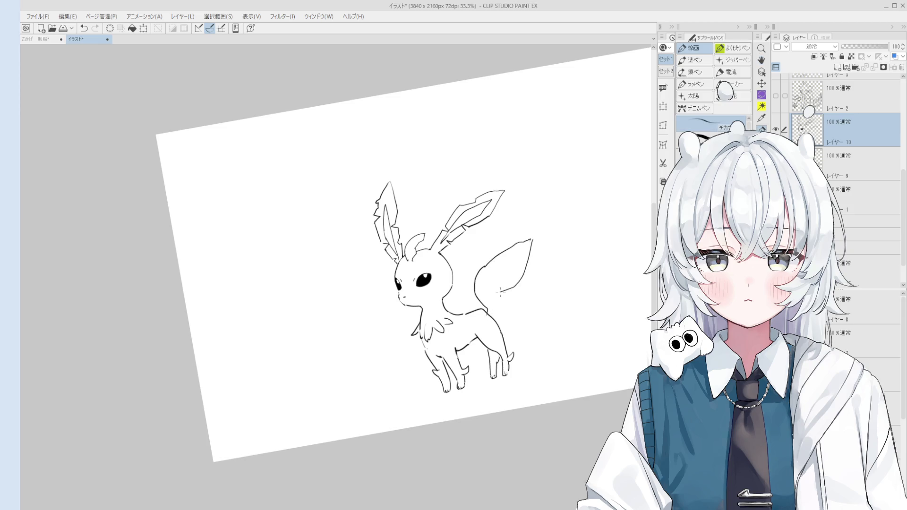
key("ctrl+z")
left_click_drag(532, 237, 488, 313)
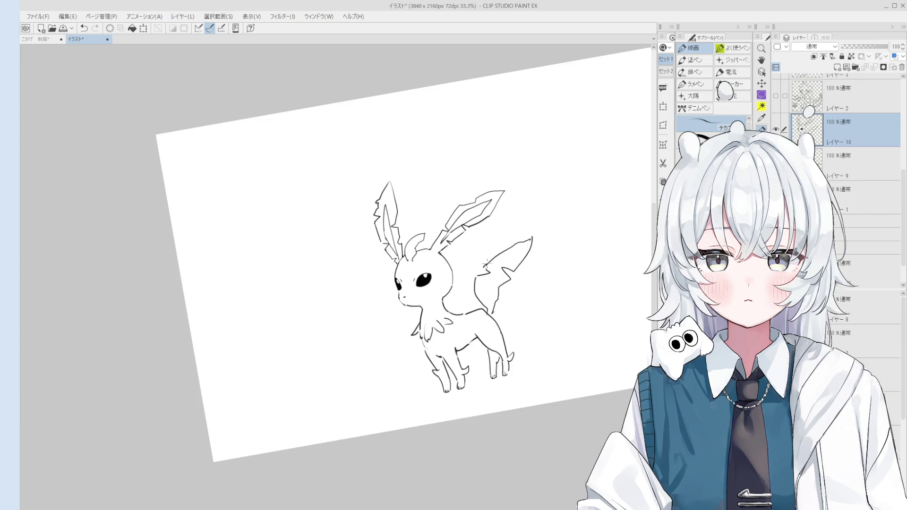
key("ctrl+at")
left_click_drag(499, 290, 481, 331)
mouse_move(528, 282)
left_mouse_down()
mouse_move(498, 294)
mouse_move(483, 317)
left_mouse_up()
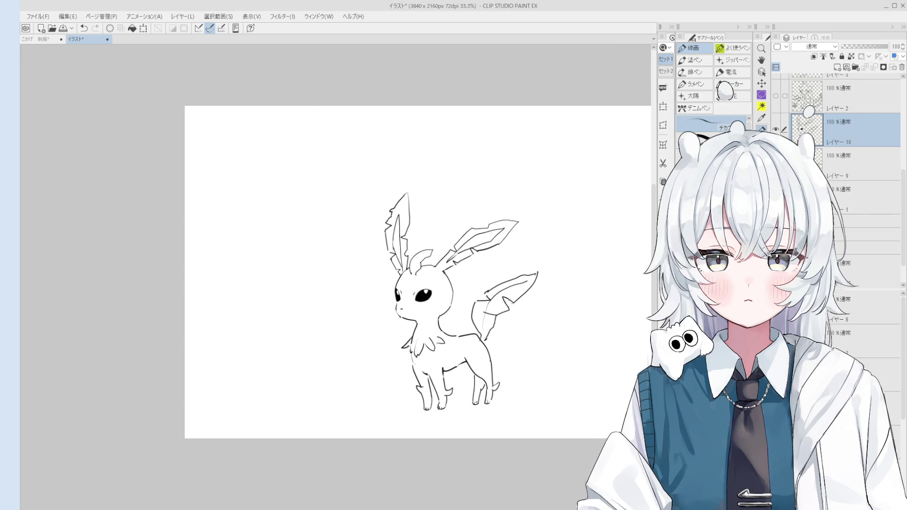
scroll(497, 327, "up", 2)
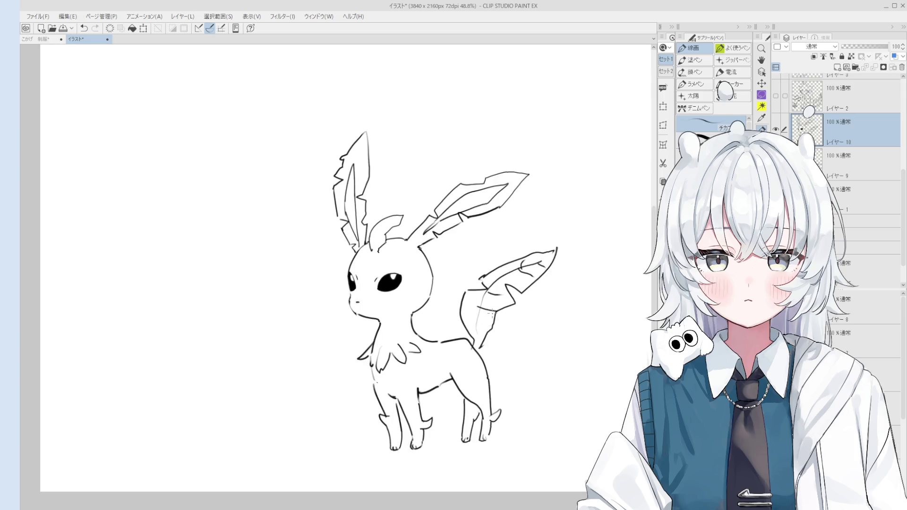
Recentre the drawing, then try a small stroke near the neck and undo it
scroll(470, 315, "down", 3)
key("h")
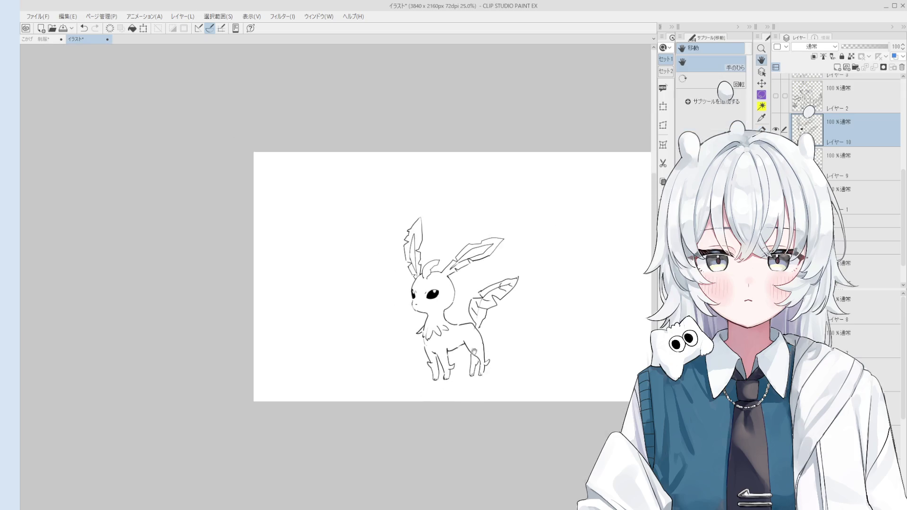
left_click_drag(521, 310, 533, 320)
scroll(489, 321, "up", 3)
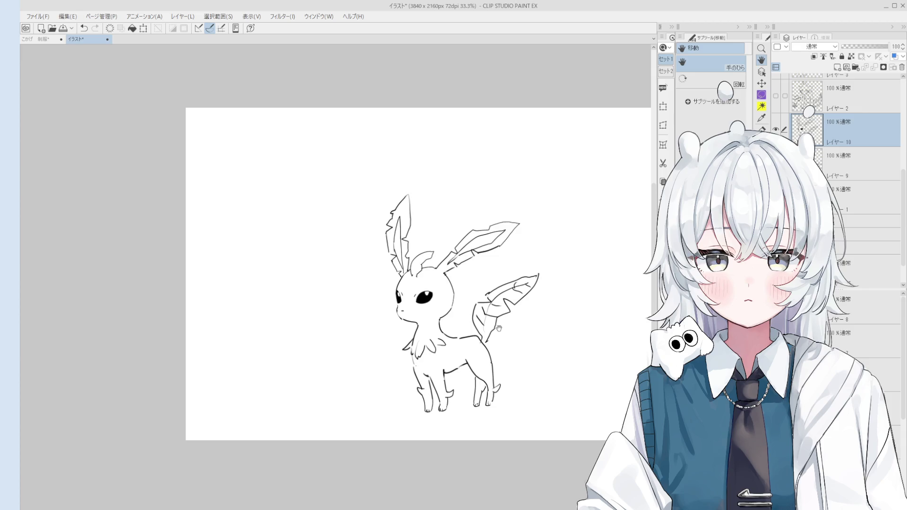
key("p")
mouse_move(437, 309)
left_mouse_down()
mouse_move(467, 324)
mouse_move(489, 312)
mouse_move(487, 321)
mouse_move(458, 315)
left_mouse_up()
key("ctrl+z")
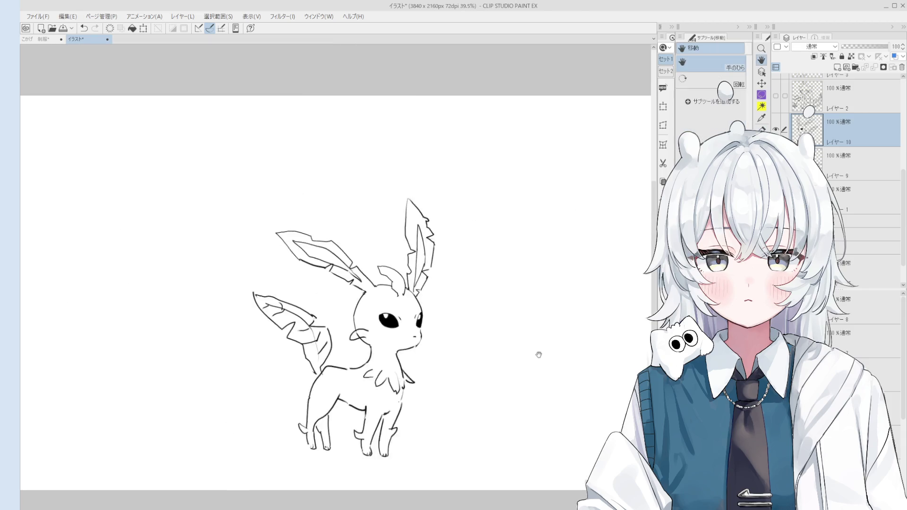
Mirror the view and erase over the cheek lines to lighten them
key("e")
scroll(384, 329, "up", 1)
mouse_move(378, 331)
left_mouse_down()
mouse_move(364, 326)
mouse_move(373, 314)
mouse_move(359, 338)
mouse_move(363, 322)
mouse_move(352, 328)
left_mouse_up()
key("p")
key("ctrl+z")
Pan and zoom to bring the empty space right of the creature into view
scroll(368, 326, "down", 1)
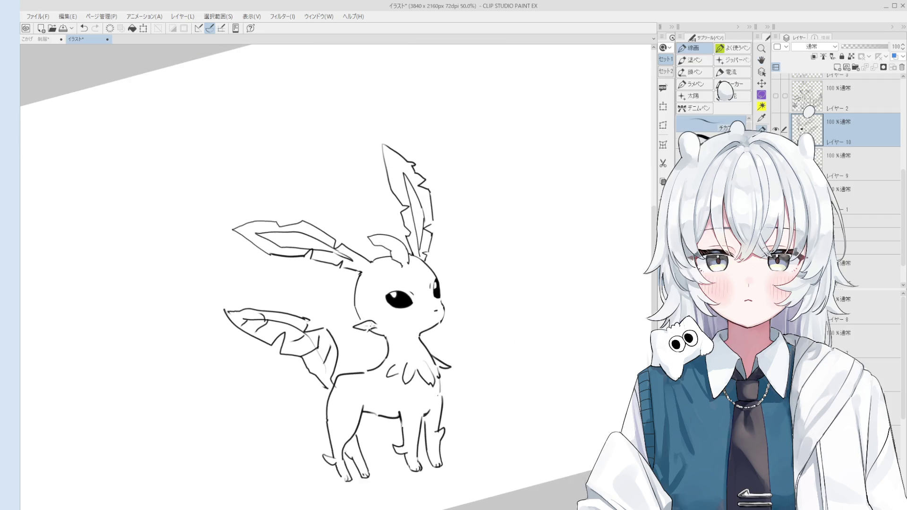
key("h")
scroll(431, 329, "down", 4)
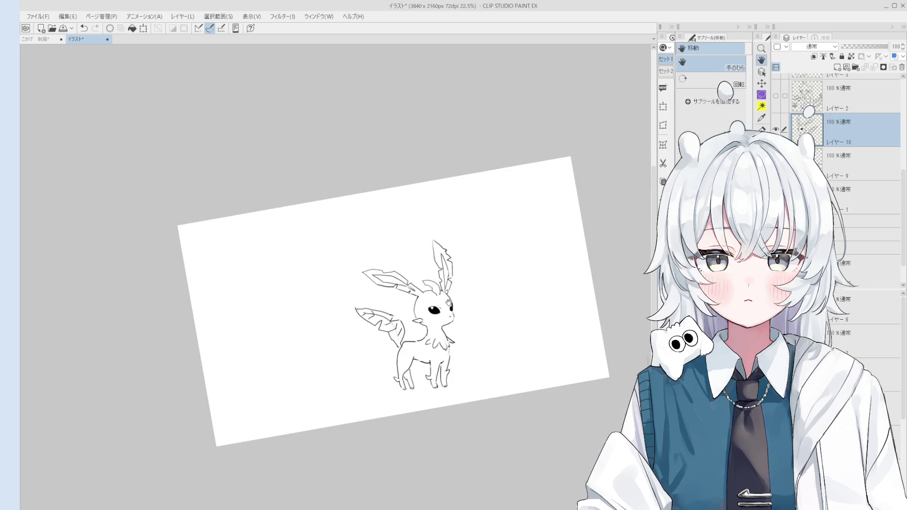
scroll(431, 328, "up", 3)
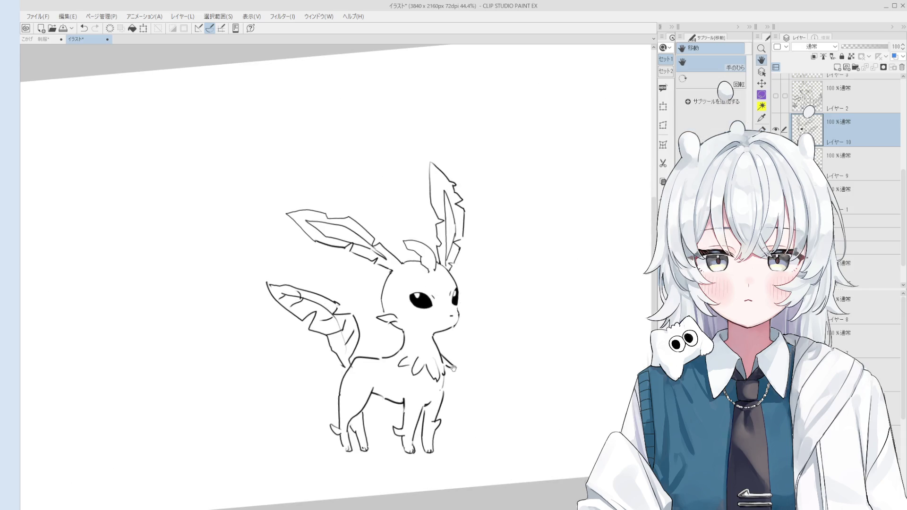
scroll(490, 384, "up", 2)
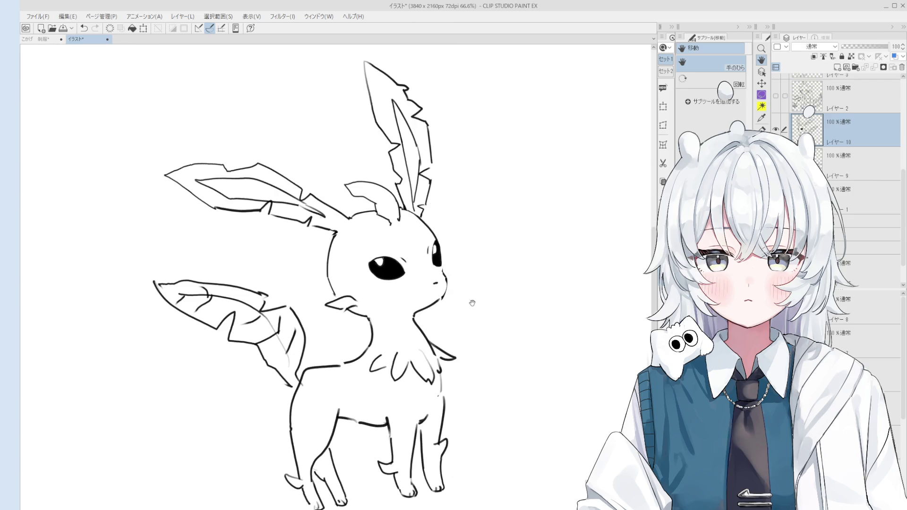
scroll(435, 283, "up", 2)
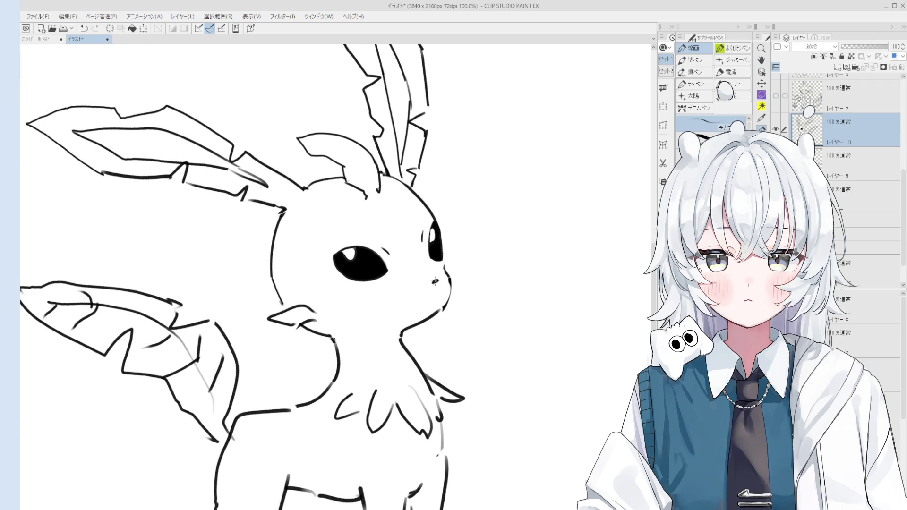
scroll(490, 295, "down", 1)
mouse_move(489, 295)
left_mouse_down()
mouse_move(452, 305)
mouse_move(458, 328)
mouse_move(452, 319)
left_mouse_up()
Handwrite the recipient's name to the right of the creature's face
key("p")
mouse_move(454, 313)
left_mouse_down()
mouse_move(497, 322)
mouse_move(518, 297)
left_mouse_up()
scroll(461, 310, "up", 3)
left_click_drag(519, 295, 522, 298)
key("h")
scroll(498, 331, "down", 2)
key("p")
scroll(460, 360, "up", 2)
Handwrite 'Happy' below the name, undoing a stray stroke
mouse_move(446, 353)
left_mouse_down()
mouse_move(451, 374)
mouse_move(468, 360)
left_mouse_up()
mouse_move(460, 348)
left_mouse_down()
mouse_move(465, 371)
mouse_move(492, 347)
mouse_move(505, 346)
mouse_move(484, 361)
mouse_move(516, 344)
left_mouse_up()
key("ctrl+z")
key("ctrl+z")
key("ctrl+z")
key("ctrl+z")
scroll(514, 339, "down", 1)
left_click_drag(521, 333, 511, 355)
scroll(518, 340, "down", 1)
Handwrite 'Birthday~!' after 'Happy' to complete the greeting line
left_click_drag(526, 321, 528, 339)
mouse_move(526, 320)
left_mouse_down()
mouse_move(536, 330)
mouse_move(530, 341)
left_mouse_up()
mouse_move(544, 325)
left_mouse_down()
mouse_move(549, 332)
mouse_move(543, 320)
left_mouse_up()
mouse_move(549, 330)
left_mouse_down()
mouse_move(558, 319)
mouse_move(563, 326)
left_mouse_up()
mouse_move(557, 316)
left_mouse_down()
mouse_move(569, 315)
mouse_move(566, 326)
left_mouse_up()
mouse_move(567, 319)
left_mouse_down()
mouse_move(577, 324)
mouse_move(533, 330)
left_mouse_up()
scroll(546, 321, "up", 1)
mouse_move(541, 307)
left_mouse_down()
mouse_move(542, 331)
mouse_move(559, 326)
left_mouse_up()
mouse_move(564, 309)
left_mouse_down()
mouse_move(561, 333)
mouse_move(591, 303)
mouse_move(555, 341)
mouse_move(567, 361)
left_mouse_up()
left_click(594, 305)
scroll(578, 303, "down", 2)
scroll(554, 341, "down", 1)
Lasso the handwritten message, tilt it slightly clockwise, confirm, and deselect
key("m")
mouse_move(468, 407)
left_mouse_down()
mouse_move(449, 395)
mouse_move(560, 405)
mouse_move(477, 441)
left_mouse_up()
left_click(546, 431)
left_click_drag(510, 360, 525, 361)
left_click(482, 444)
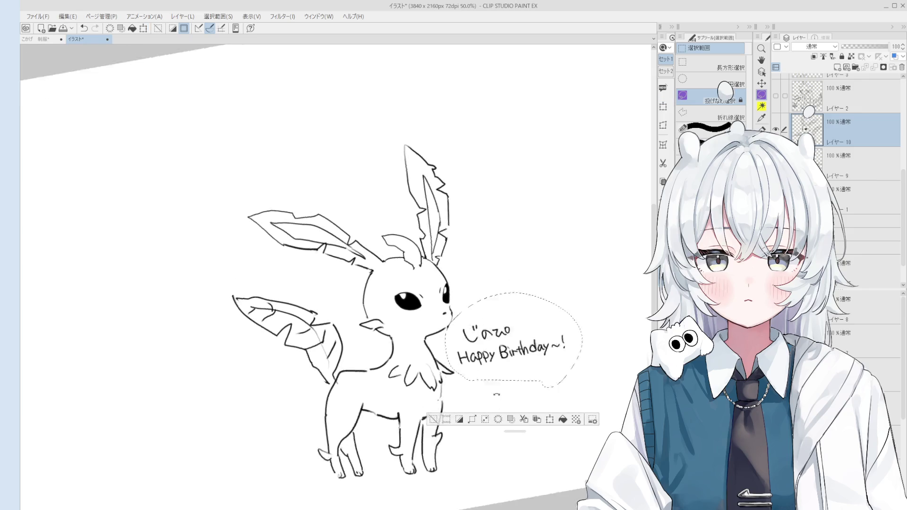
left_click(422, 437)
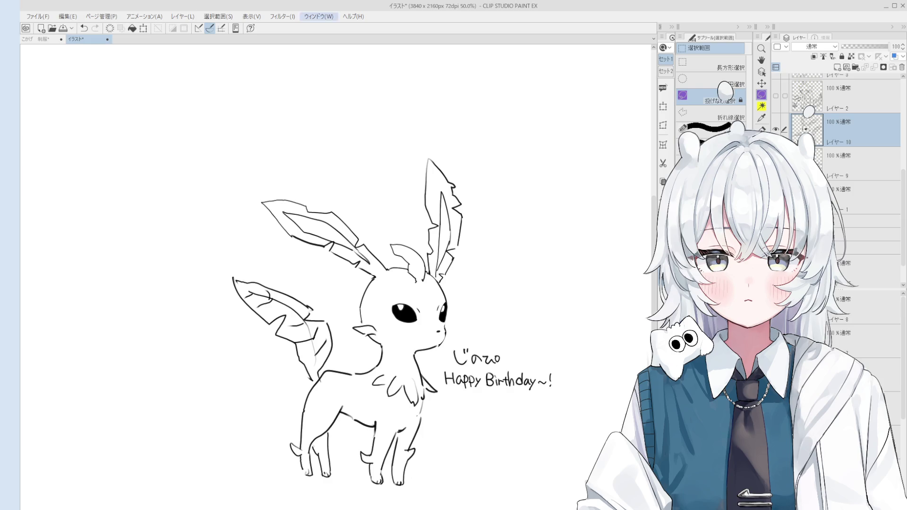
Return the canvas to a level view and zoom into the legs
scroll(503, 346, "down", 1)
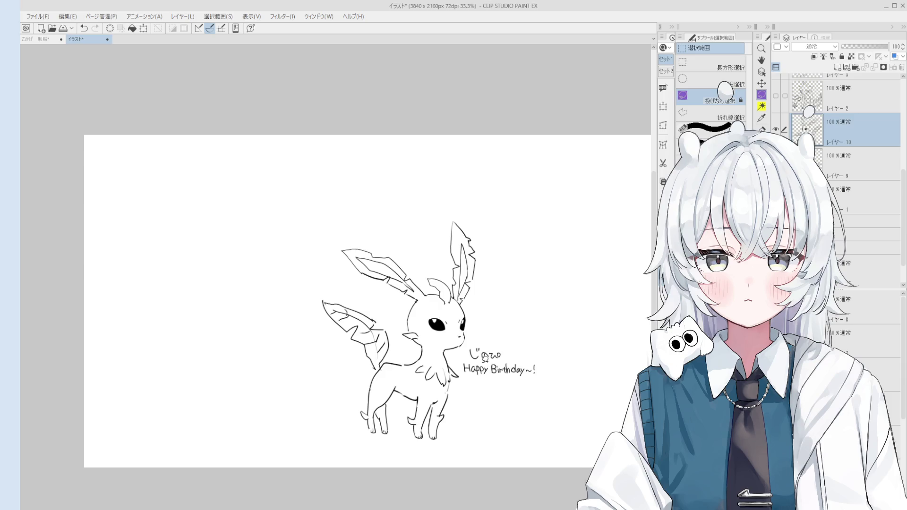
mouse_move(488, 361)
left_mouse_down()
mouse_move(350, 281)
mouse_move(436, 410)
left_mouse_up()
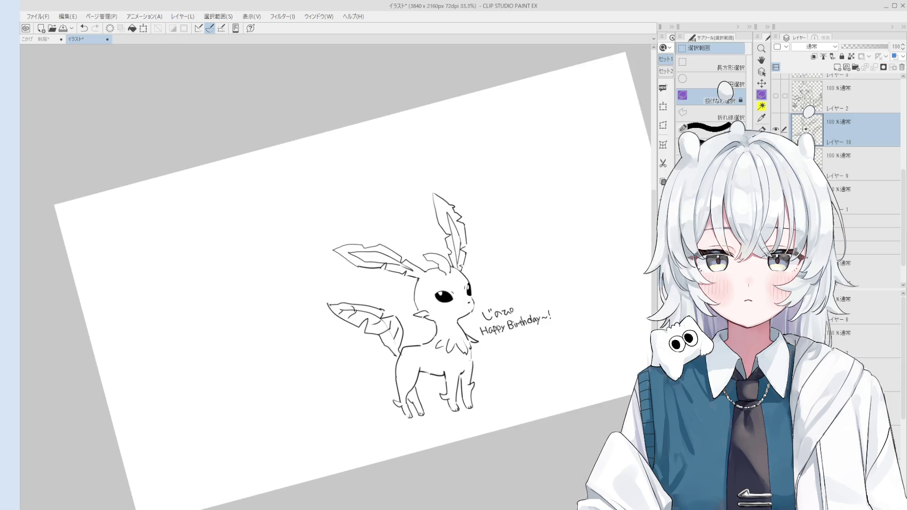
key("p")
scroll(465, 357, "up", 2)
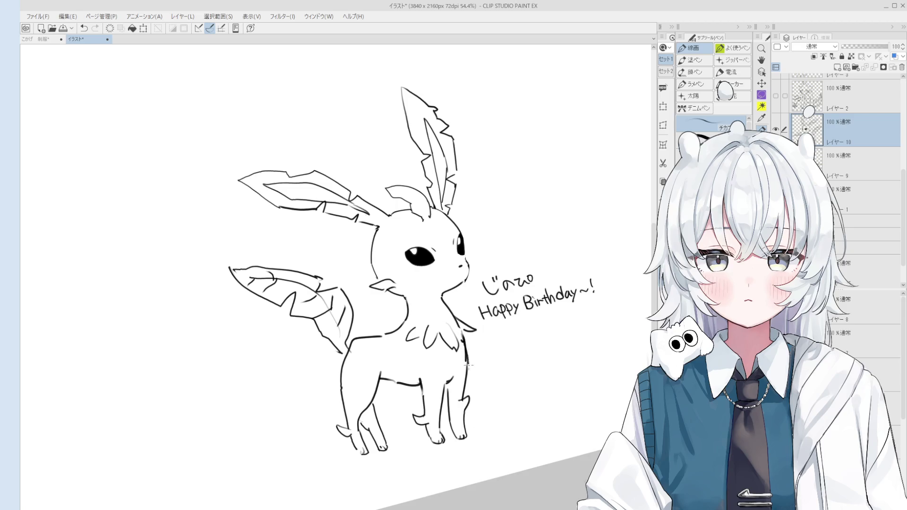
scroll(466, 357, "down", 2)
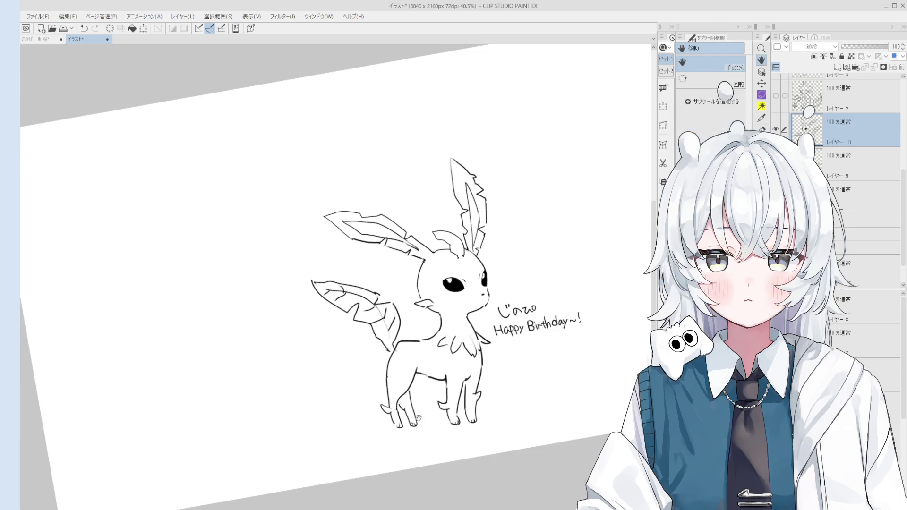
scroll(387, 427, "up", 3)
Draw new outline strokes along the front leg, redoing one stroke
left_click_drag(378, 407, 399, 444)
left_click_drag(391, 392, 409, 438)
key("ctrl+z")
left_click_drag(391, 386, 409, 446)
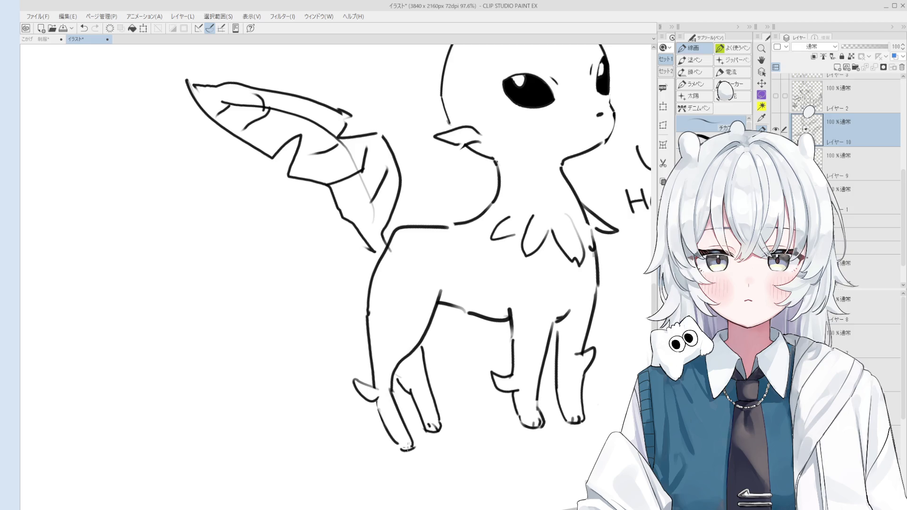
Erase the old front paw curve to trim the toe lines
key("e")
scroll(437, 421, "down", 3)
scroll(441, 449, "up", 3)
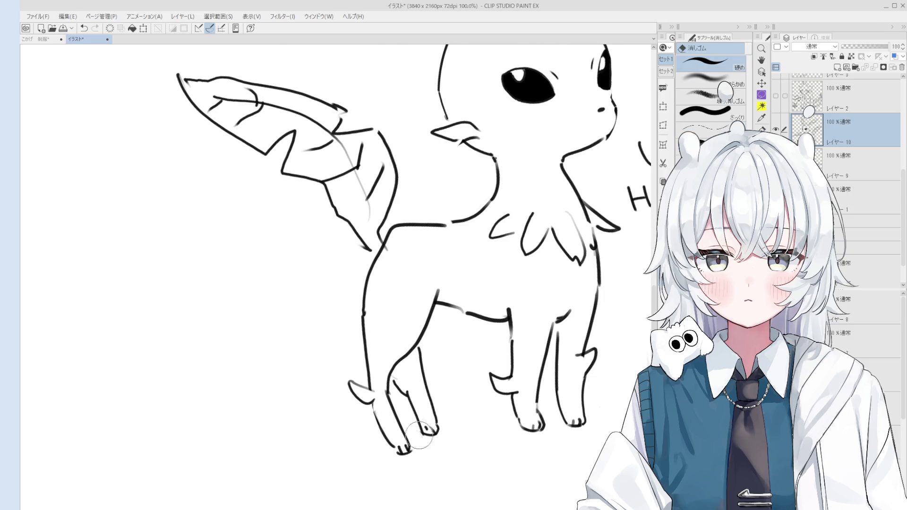
key("p")
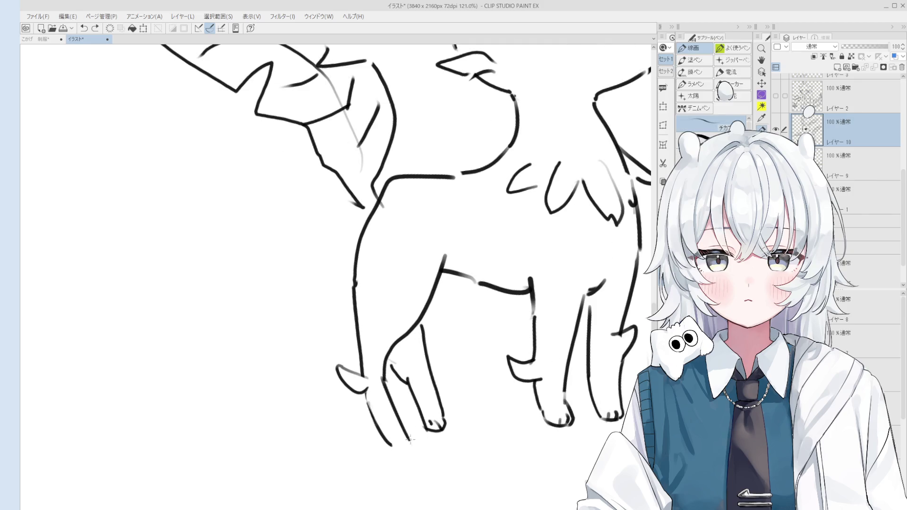
scroll(411, 444, "down", 1)
scroll(412, 449, "down", 1)
key("e")
left_click_drag(424, 420, 444, 435)
key("p")
key("ctrl+z")
key("ctrl+z")
scroll(440, 420, "down", 1)
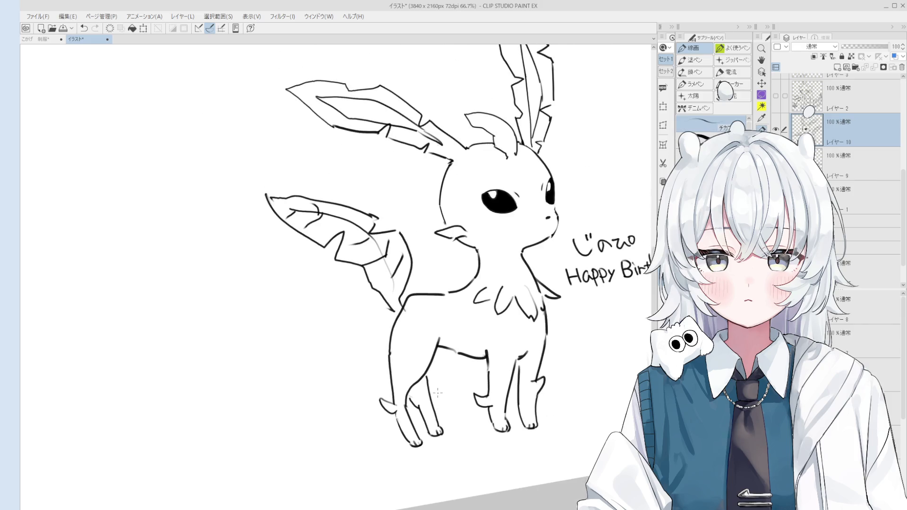